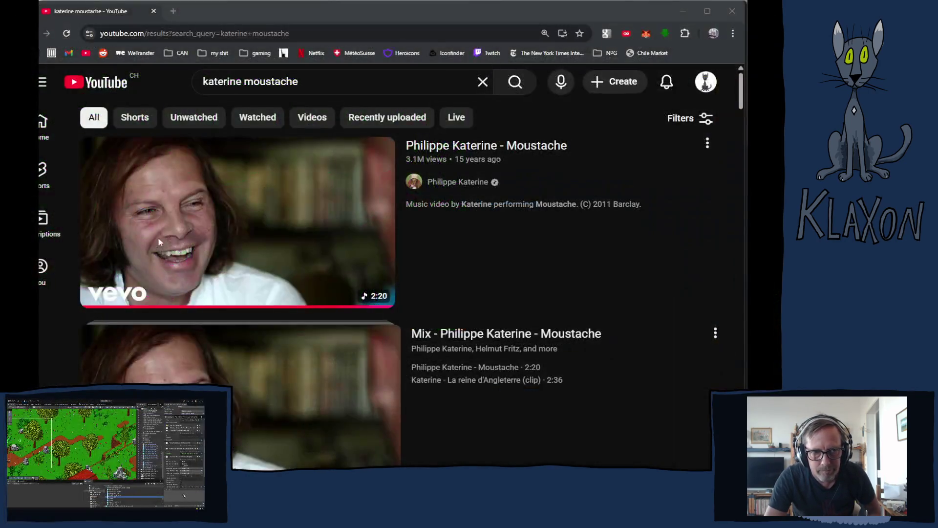
Watch Philippe Katerine's 'Moustache' video, pause it near the end, and switch to iTunes
mouse_move(391, 206)
click(381, 232)
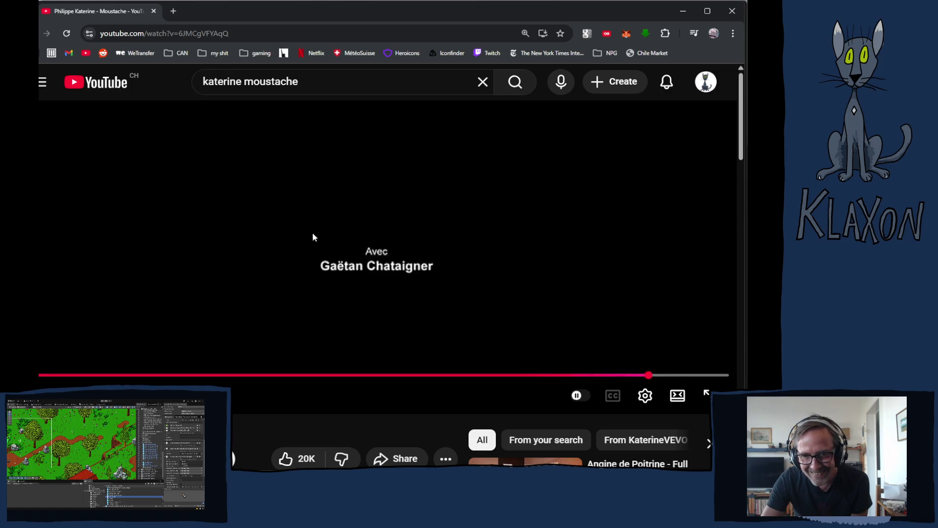
click(272, 254)
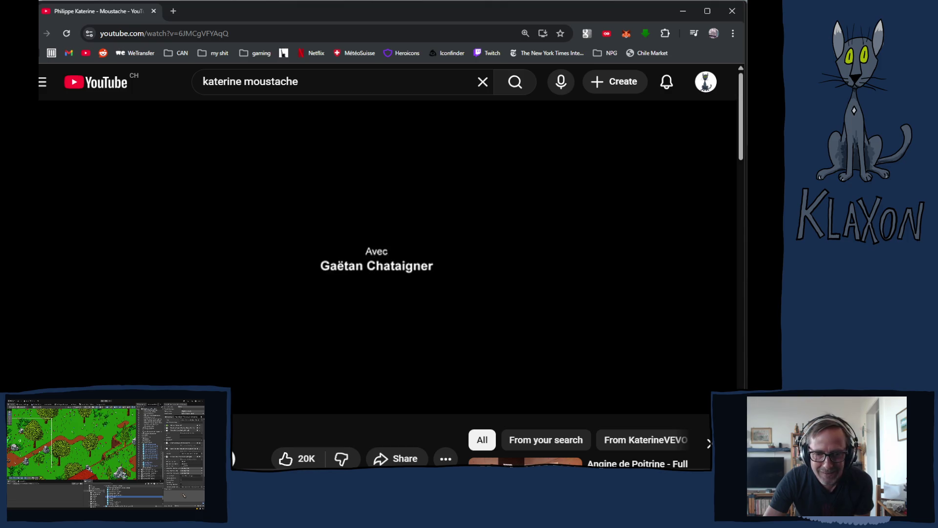
key(alt+Tab)
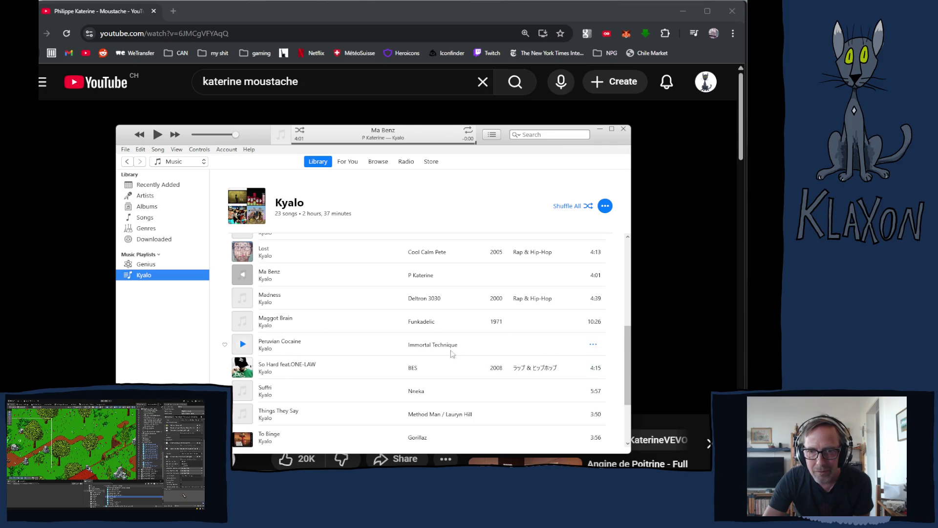
Play 'Madness' by Deltron 3030 from the Kyalo playlist
click(243, 298)
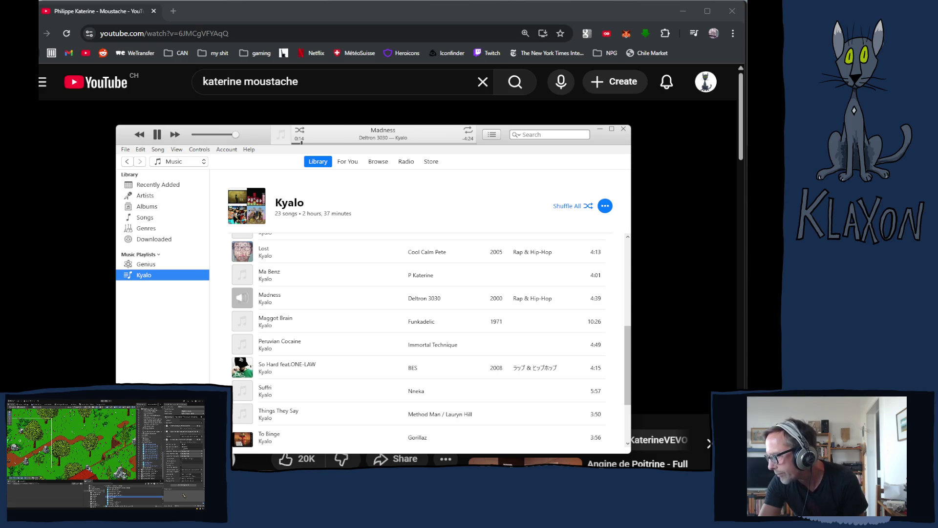
click(183, 495)
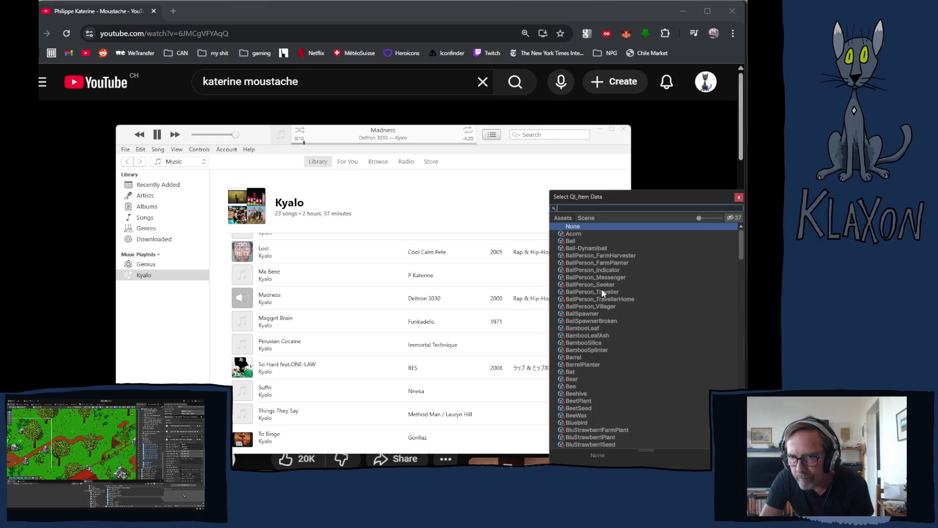
Switch to the Localization Tables view and scroll to the top of the Items-Reading table
scroll(611, 318, down, 5)
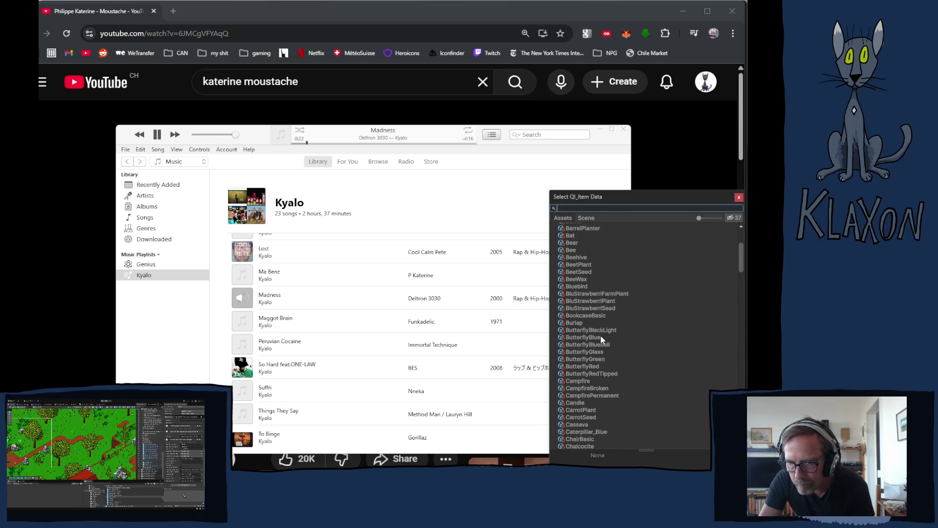
scroll(588, 306, down, 1)
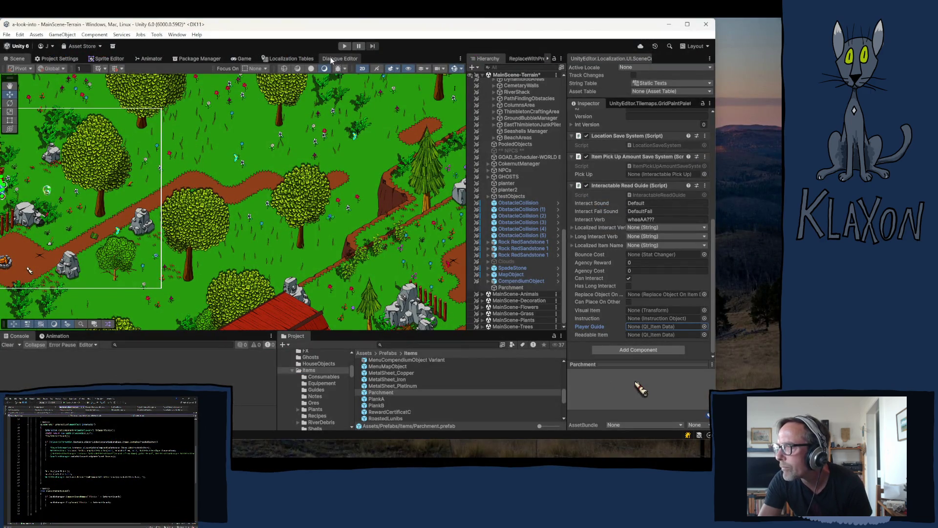
click(288, 58)
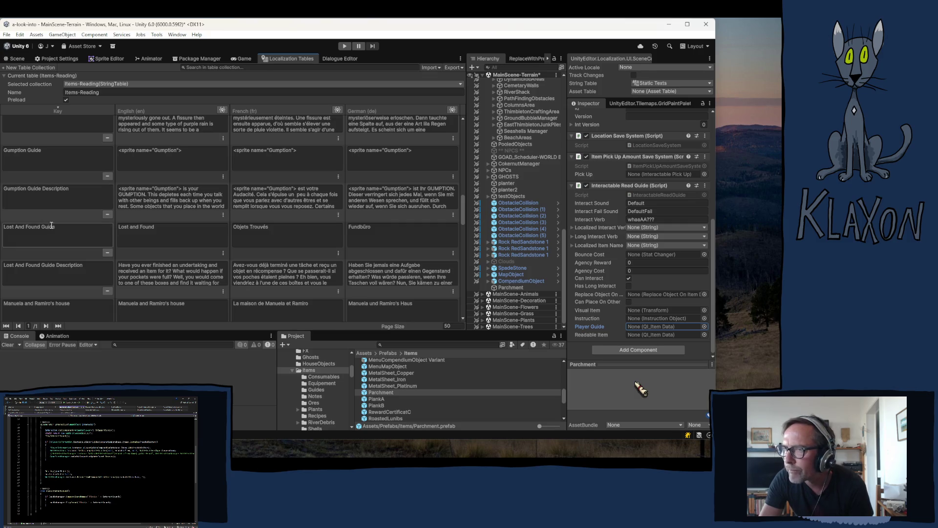
scroll(52, 222, up, 10)
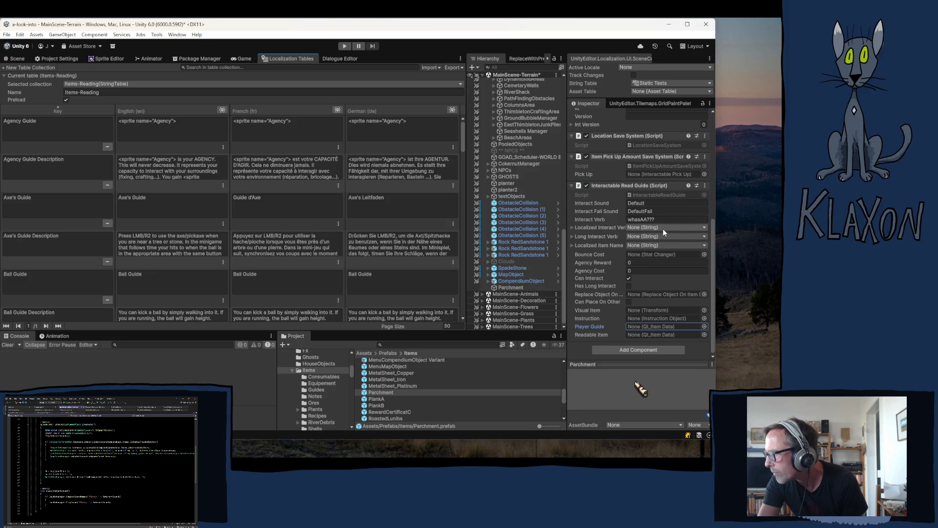
click(663, 228)
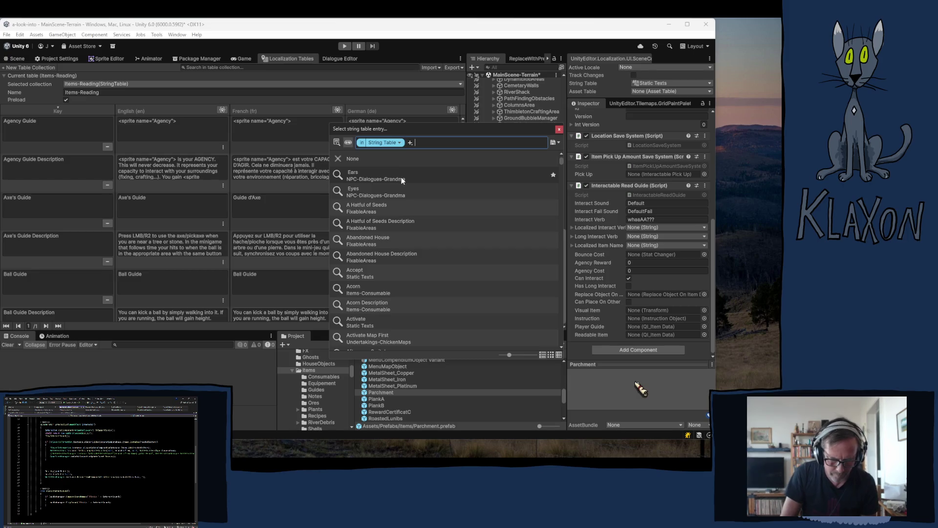
Search 'bounce' and set the localized interact verb to Items-Reading/Bounce Guide
text(bounce)
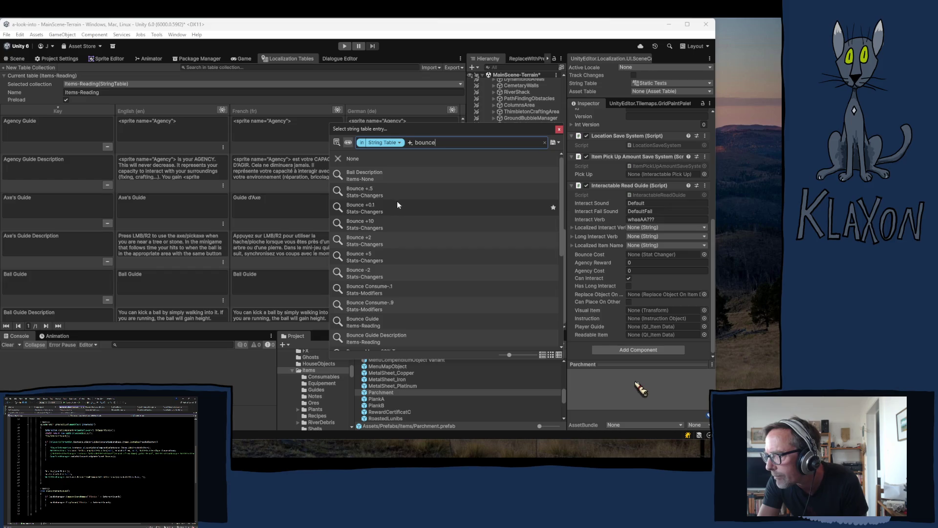
scroll(405, 195, down, 3)
scroll(410, 254, down, 3)
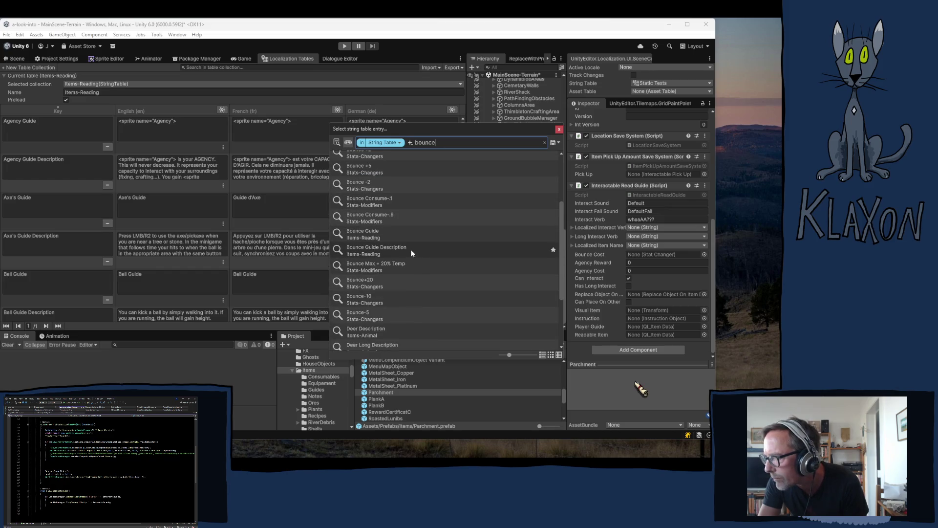
click(363, 234)
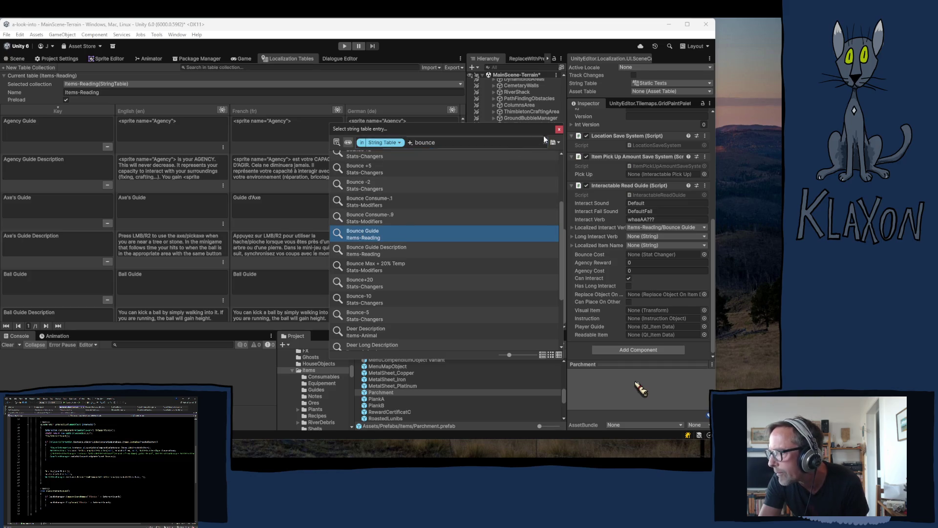
click(560, 129)
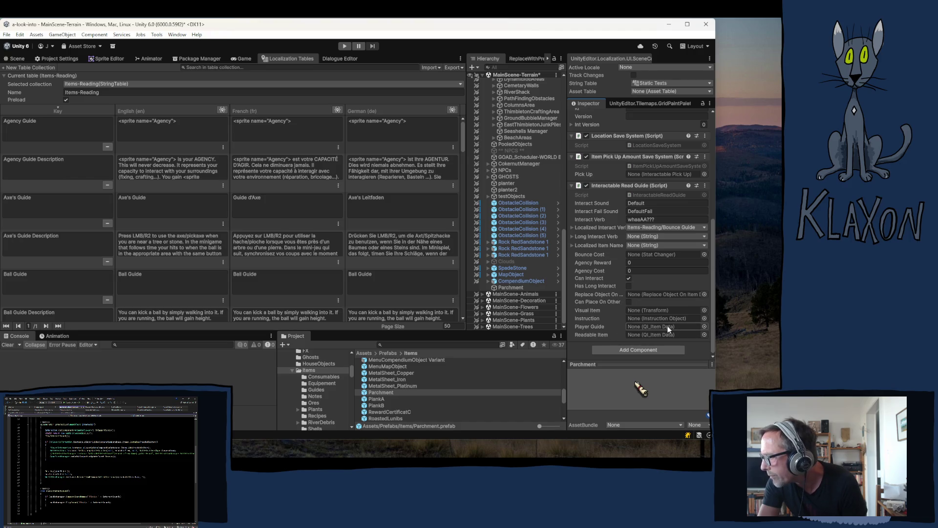
click(707, 326)
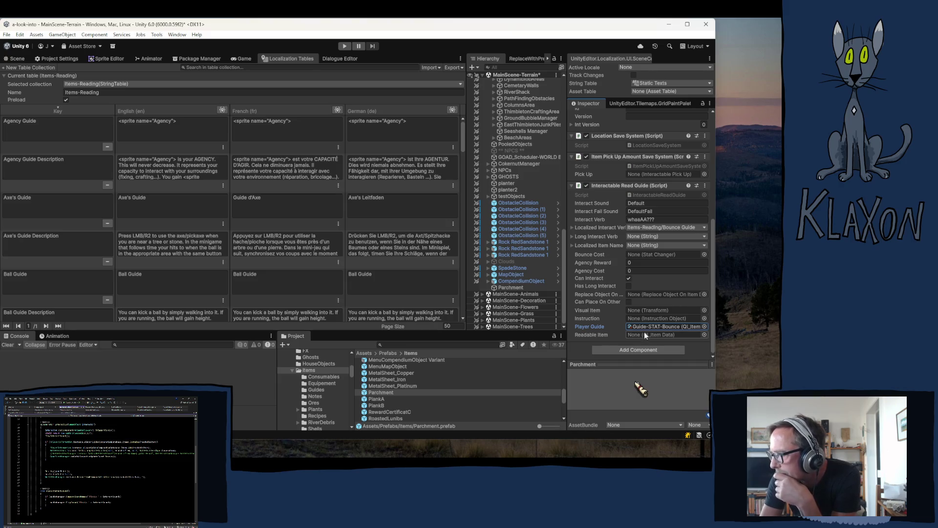
Open the InteractableReadGuide script in Visual Studio from its script reference
double_click(633, 197)
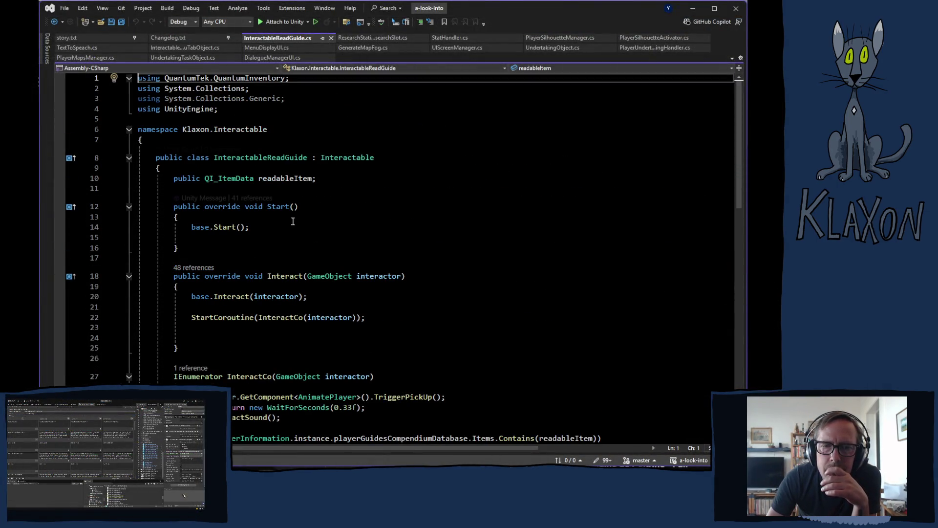
Check readableItem's references in InteractableReadGuide, then set Readable Item to Guide-STAT-Bounce in Unity
click(295, 178)
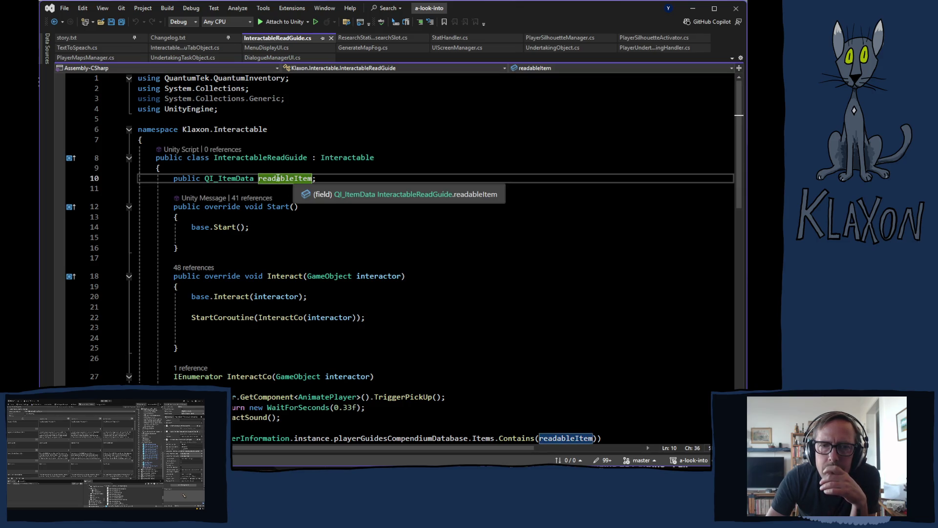
scroll(392, 262, down, 4)
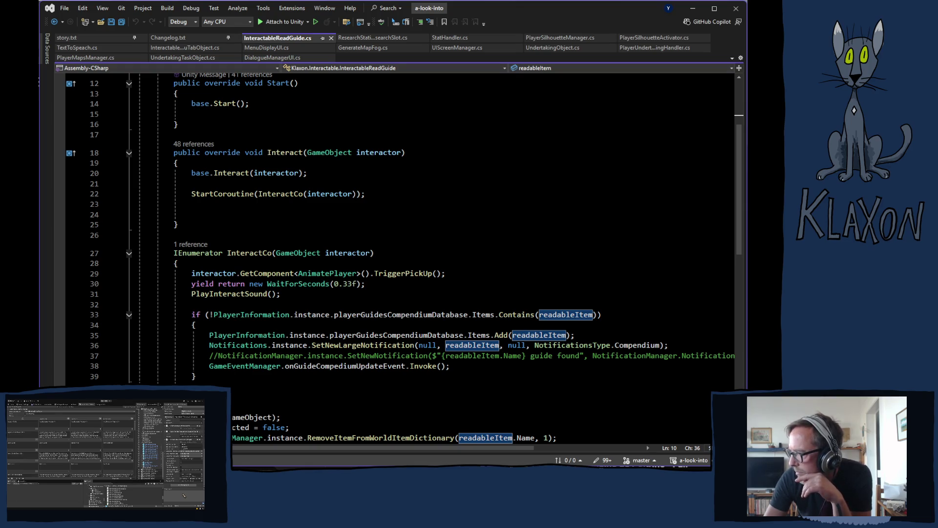
key(alt+Tab)
drag(613, 340, 634, 339)
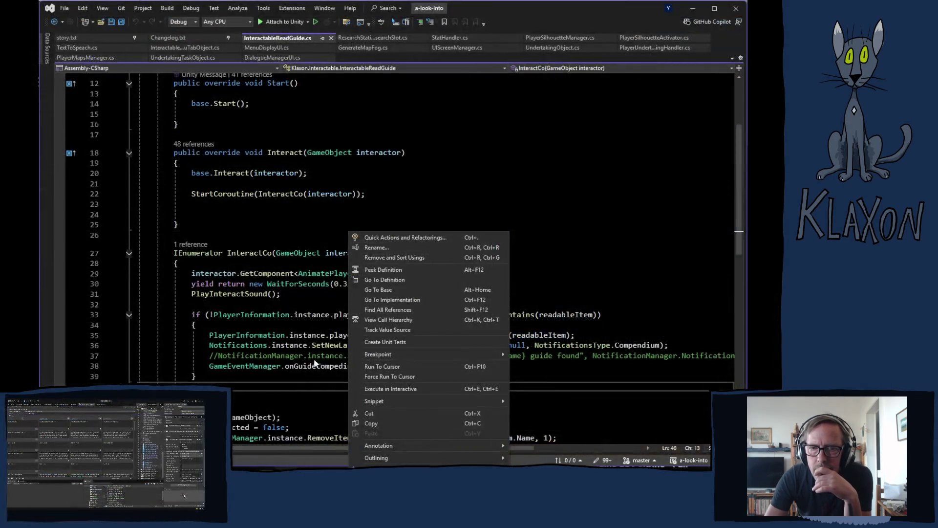
click(219, 348)
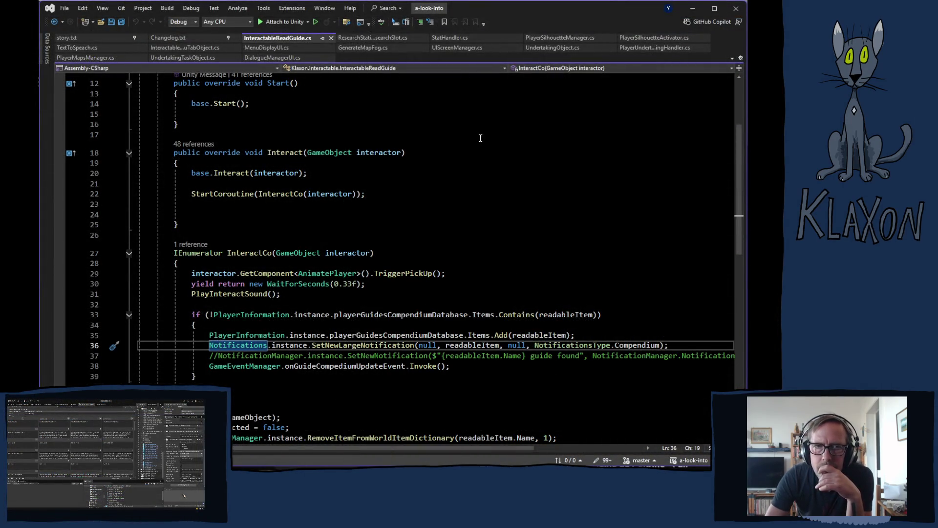
click(132, 44)
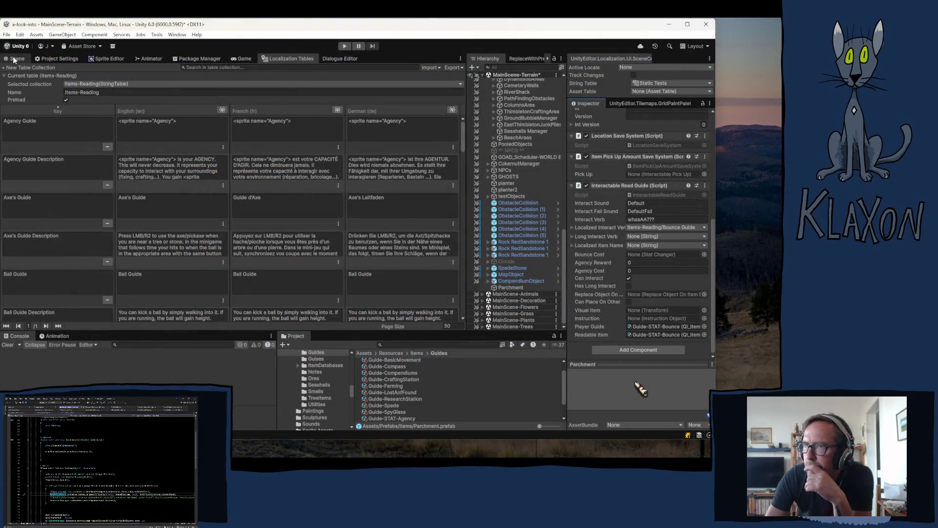
Return to the Scene view and frame the campfire area of the map
drag(259, 206, 440, 98)
mouse_move(261, 214)
mouse_down()
mouse_move(312, 247)
mouse_move(255, 239)
mouse_up()
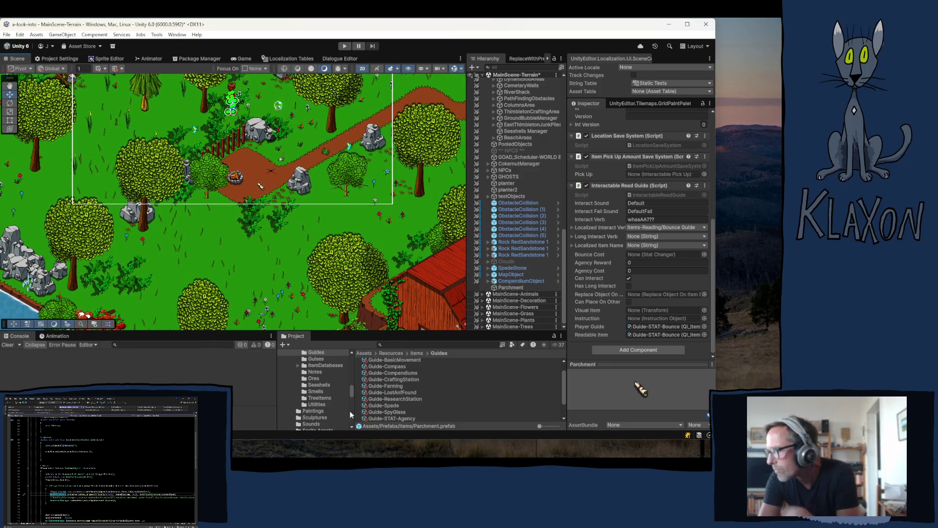
scroll(317, 385, up, 5)
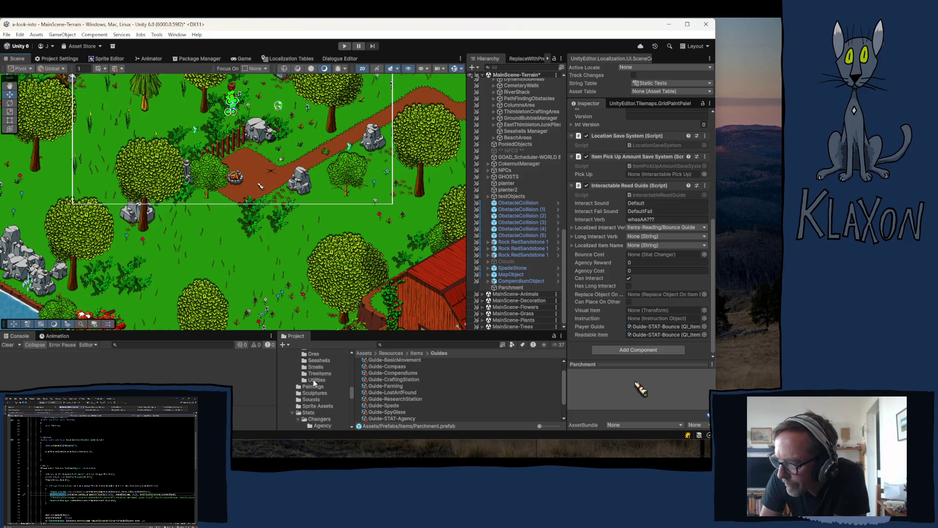
scroll(333, 383, down, 10)
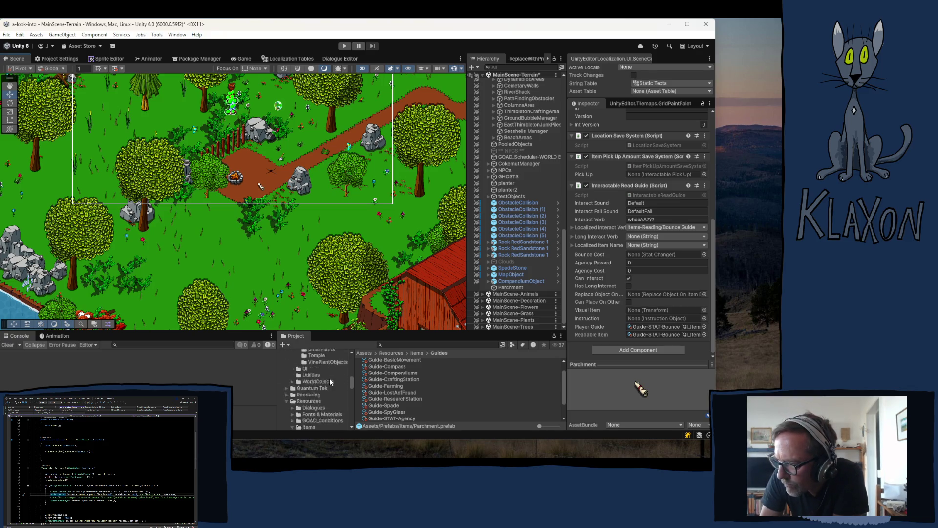
scroll(337, 373, up, 3)
scroll(325, 391, up, 4)
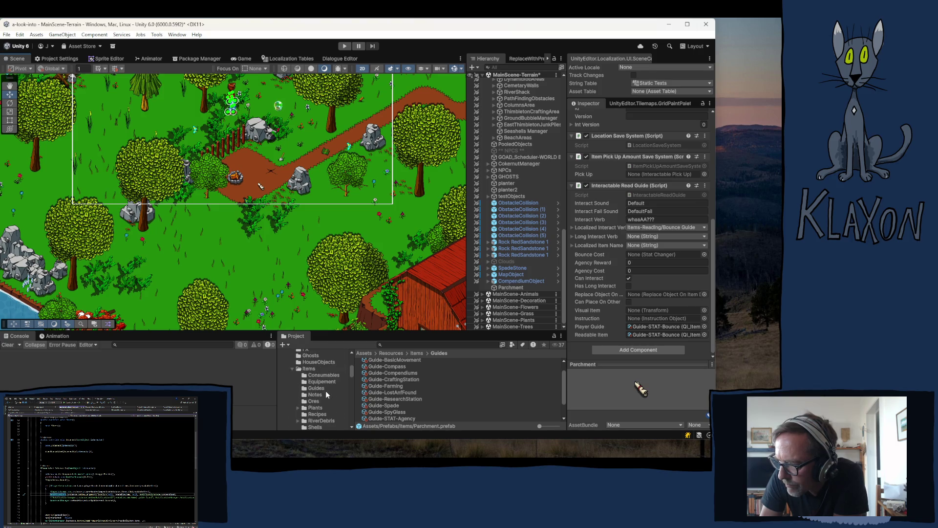
Open the Assets/Prefabs/Items folder to find the Parchment prefab
click(311, 393)
scroll(432, 377, down, 10)
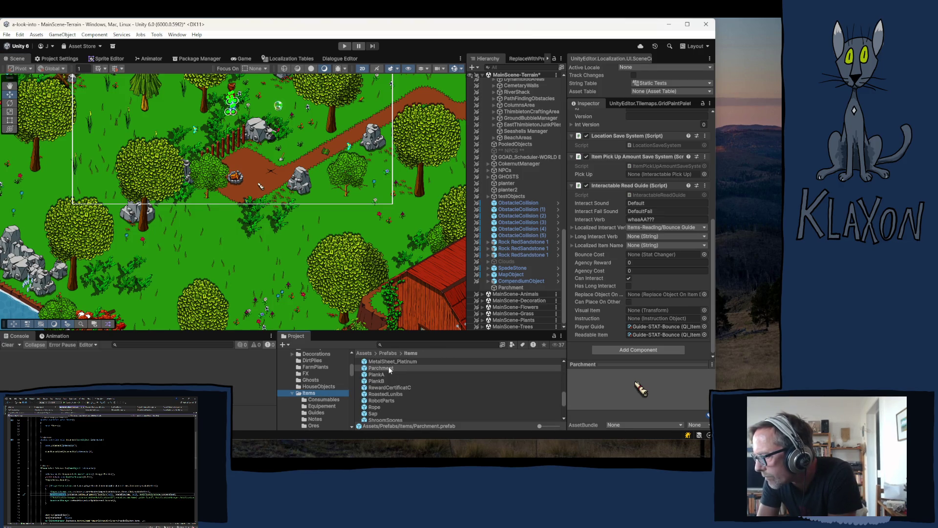
scroll(389, 371, up, 1)
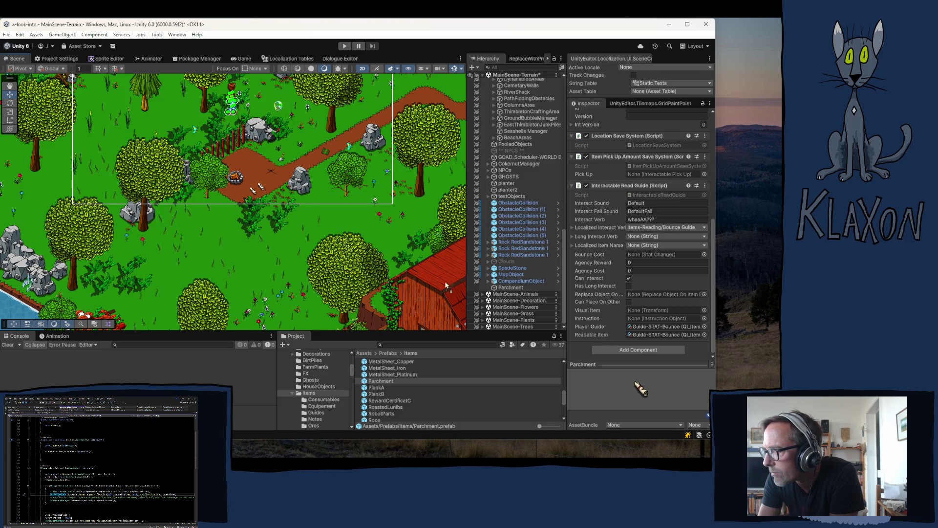
Select Parchment (1) in the scene and nudge it slightly up and to the right
click(511, 287)
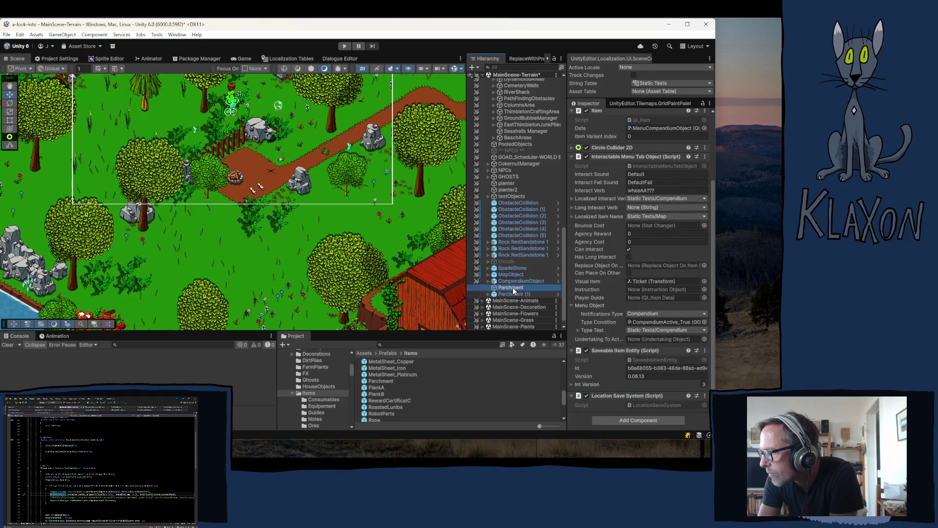
click(301, 200)
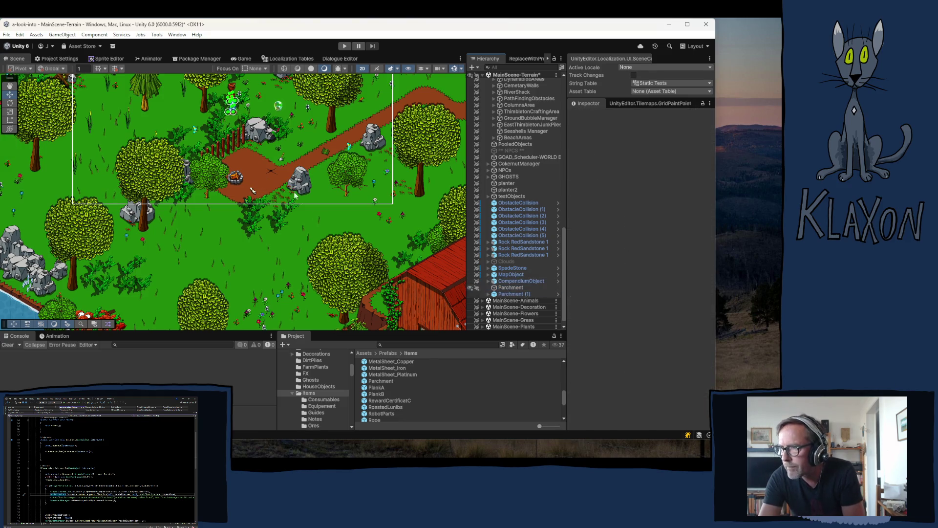
click(254, 189)
drag(257, 189, 264, 185)
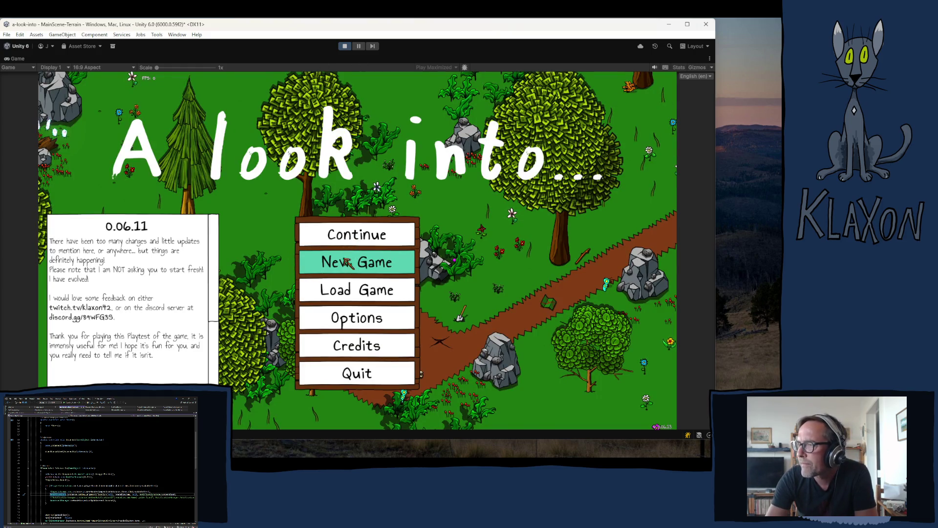
Start a New Game from the game's title menu
click(347, 259)
Confirm the new save, walk to the parchment, pick it up, and view the compendium
click(342, 304)
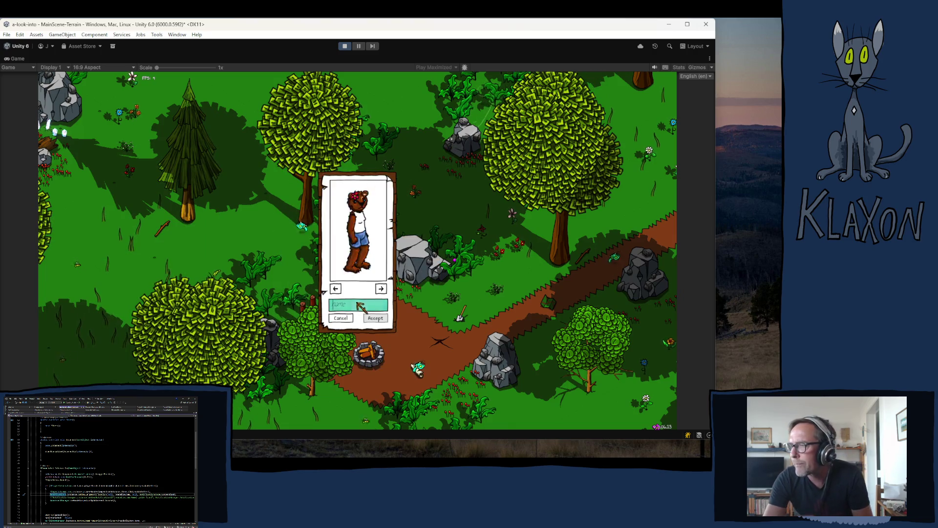
click(375, 318)
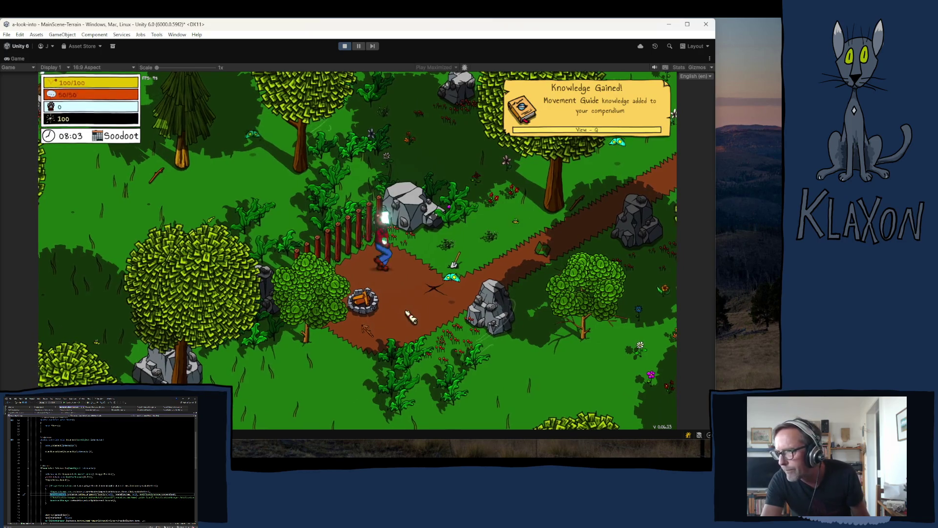
key(s)
key(a)
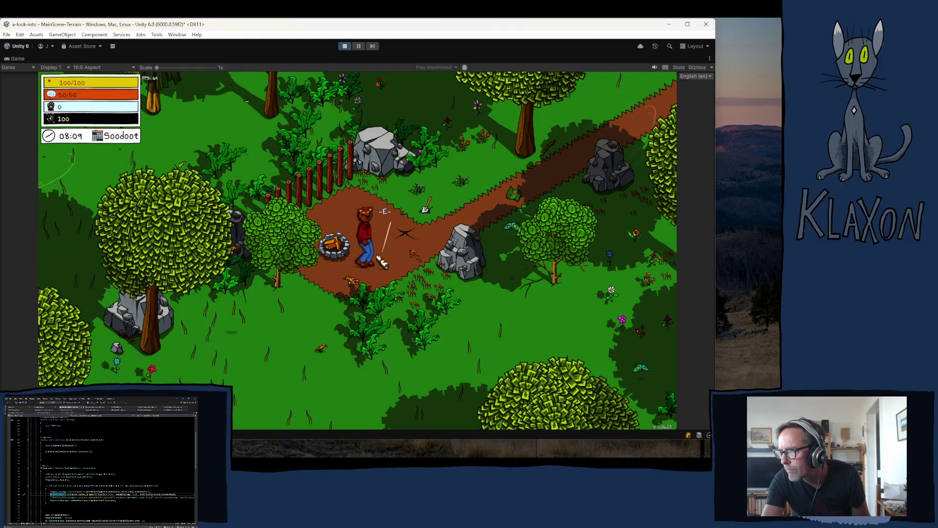
key(e)
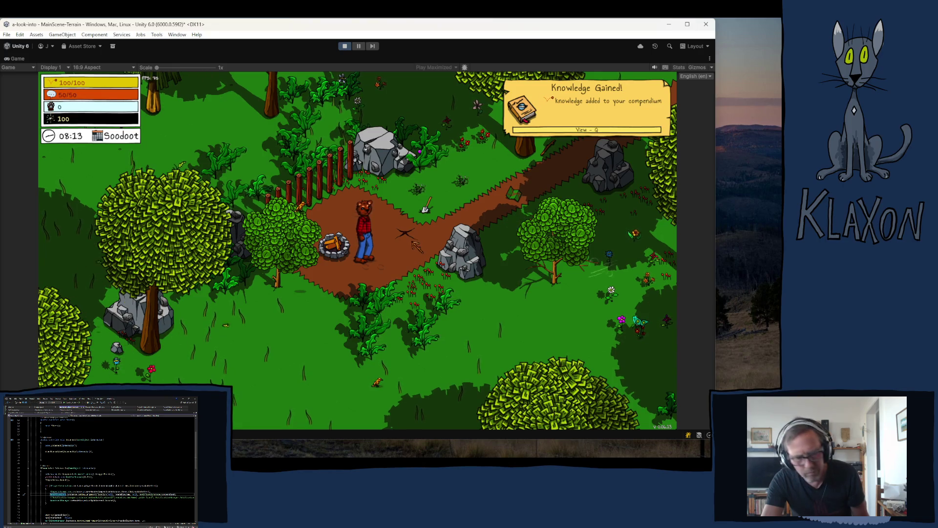
key(q)
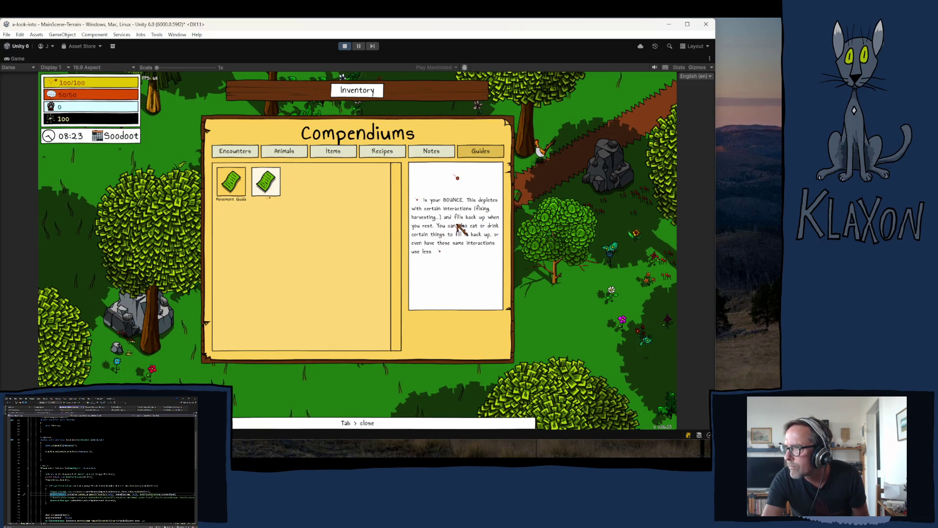
Close the compendium, bring up the pause menu, then stop Play mode
key(Tab)
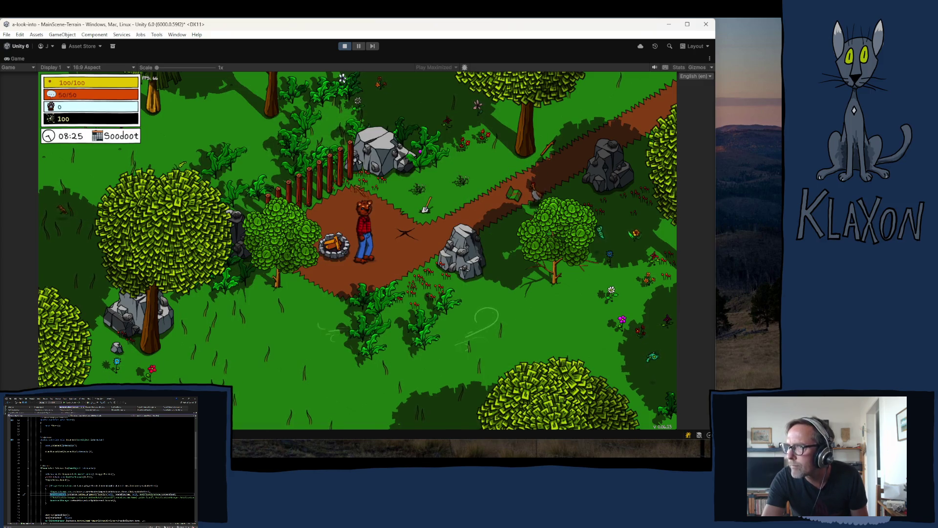
key(Escape)
key(Escape)
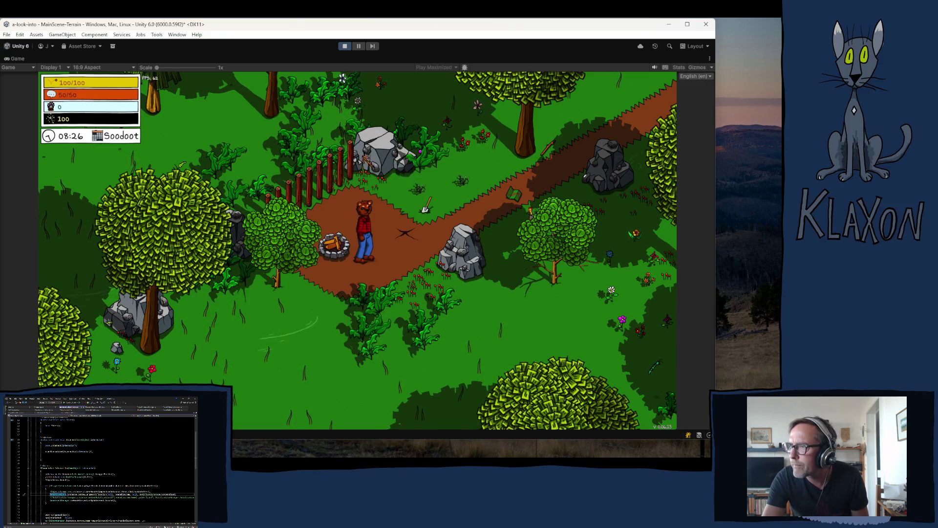
click(344, 46)
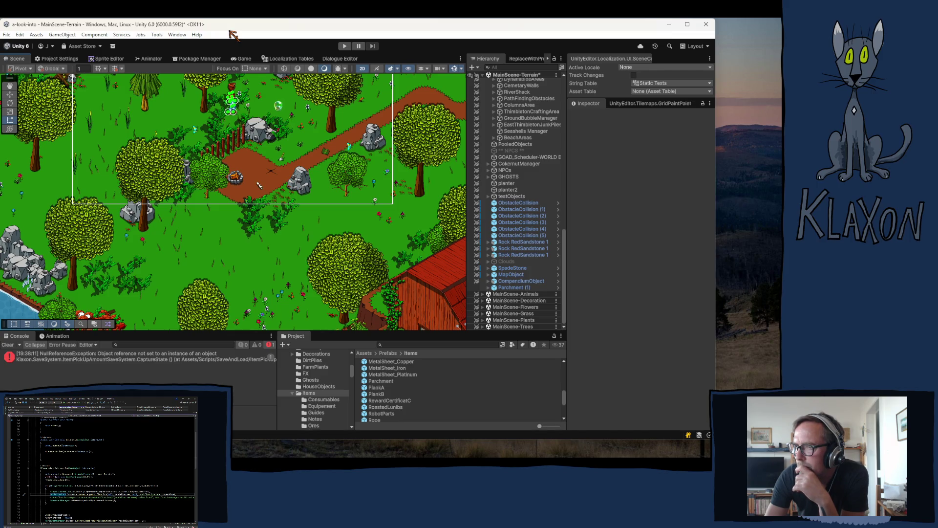
Select the save-system NullReferenceException in the Console, then select Parchment (1) in the Hierarchy
click(102, 361)
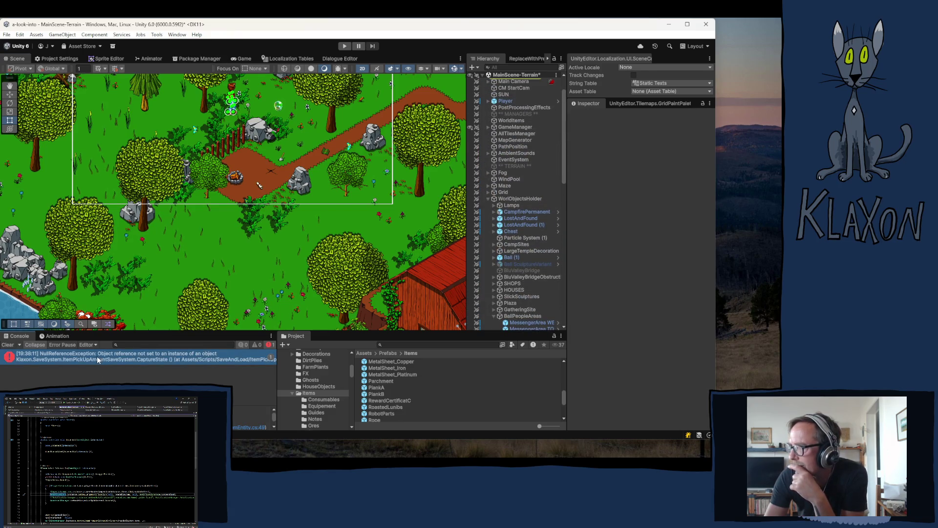
scroll(501, 198, up, 3)
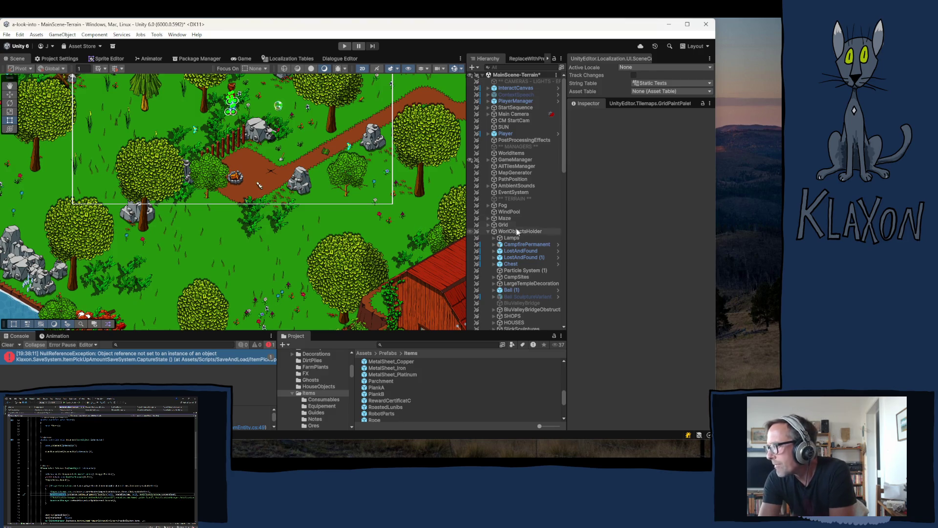
scroll(516, 241, down, 10)
scroll(530, 316, down, 3)
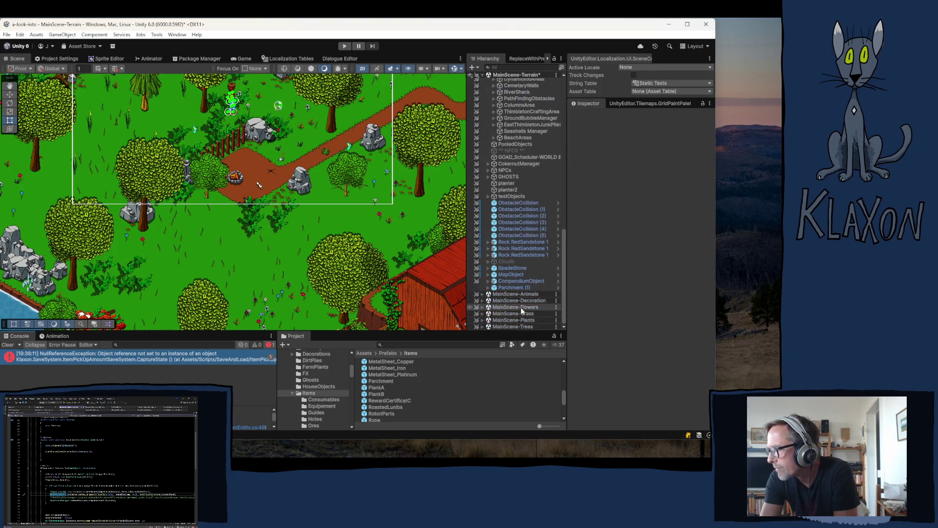
click(511, 288)
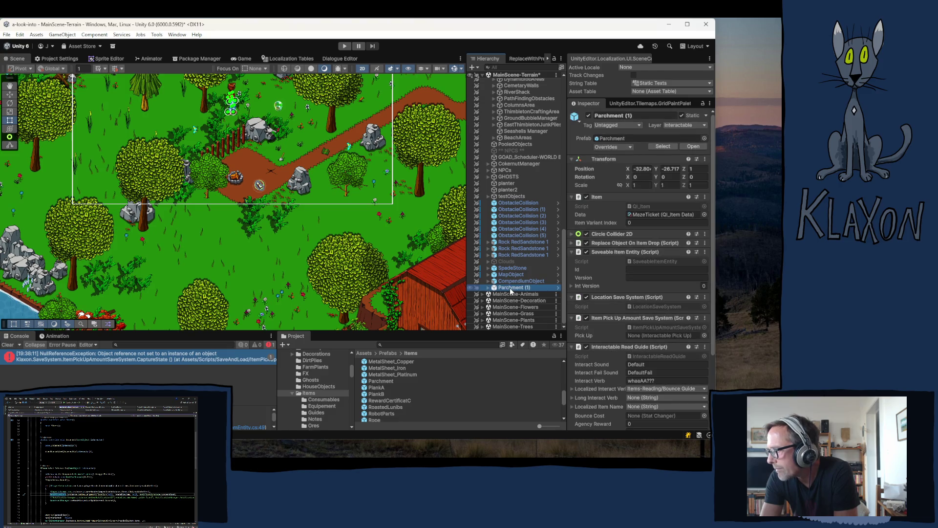
Set the Saveable Item Entity's Id and version 0.06.13, then show the Items-Reading localization table
click(704, 252)
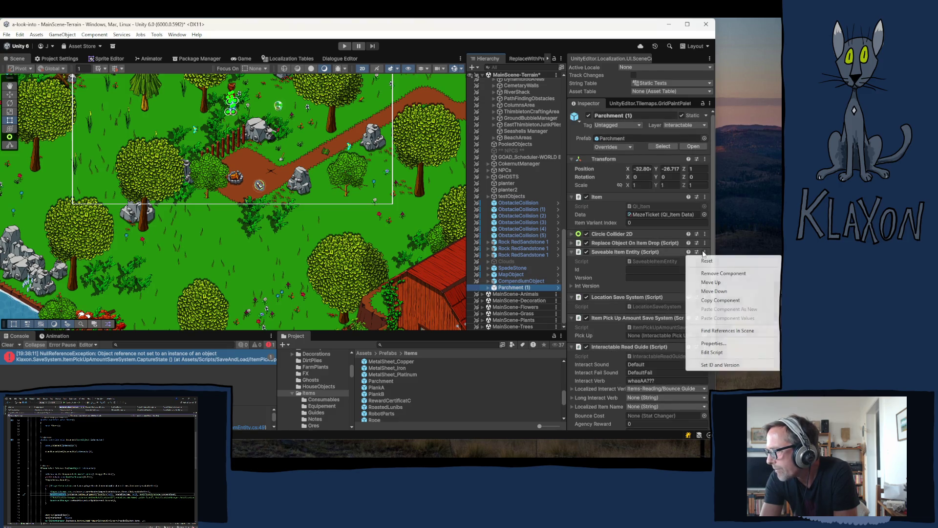
click(720, 365)
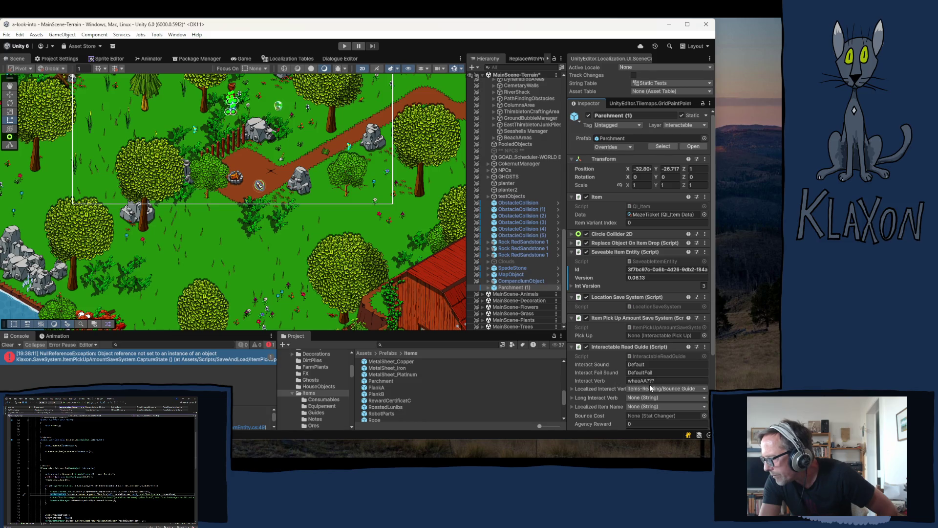
click(289, 58)
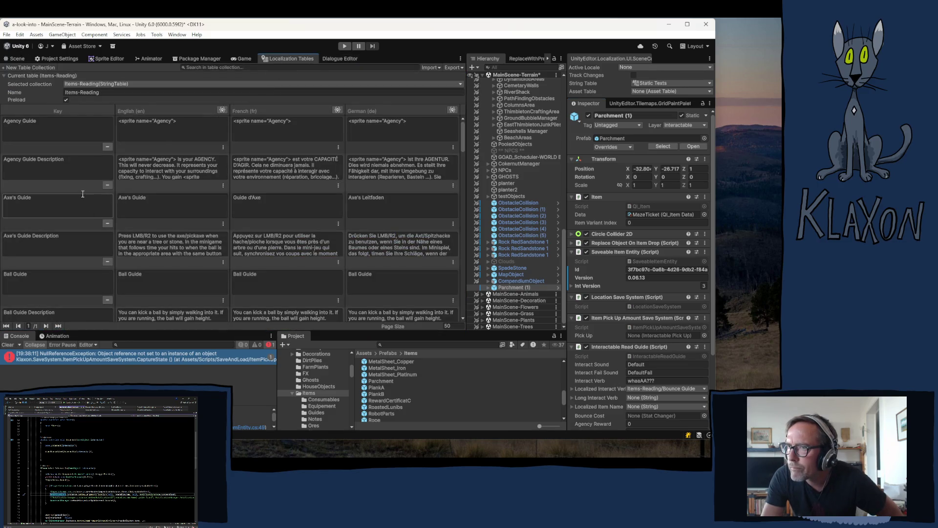
Look over the Parchment prefab asset, then reselect the Parchment (1) scene object
scroll(79, 183, down, 4)
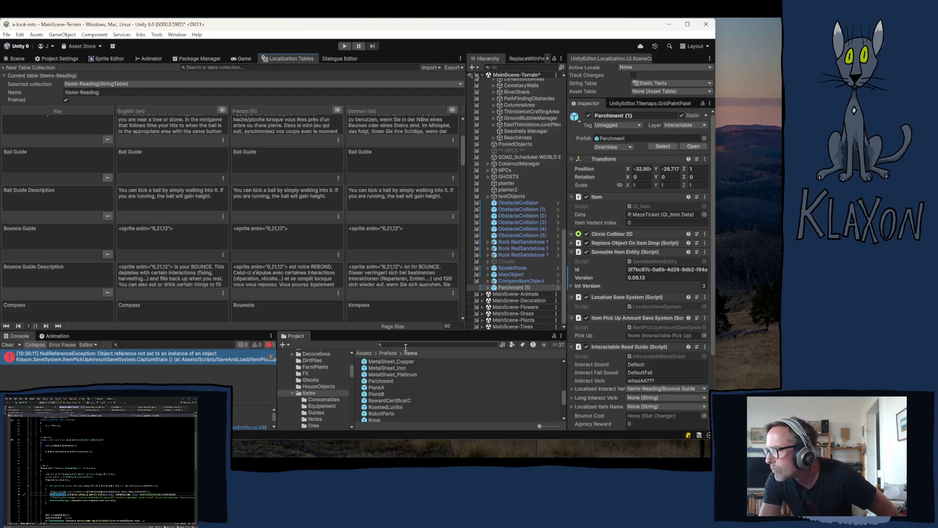
click(381, 381)
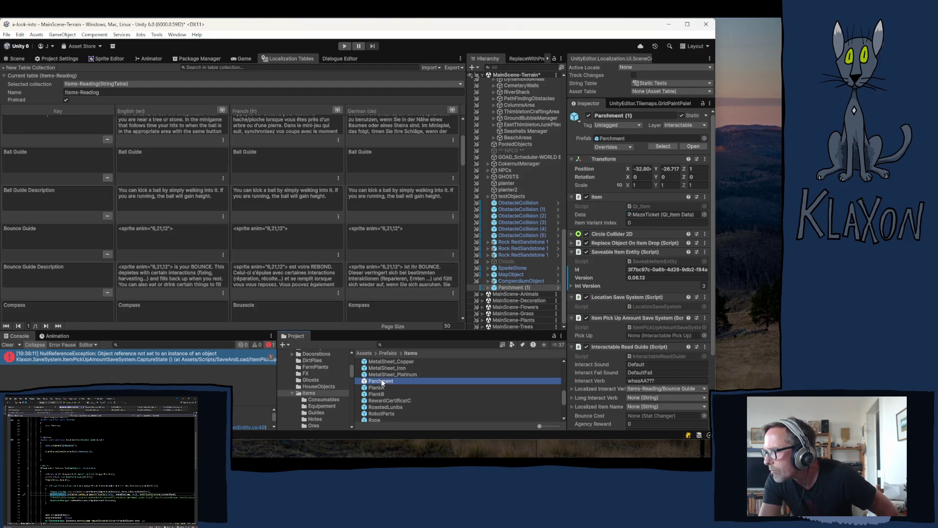
click(518, 287)
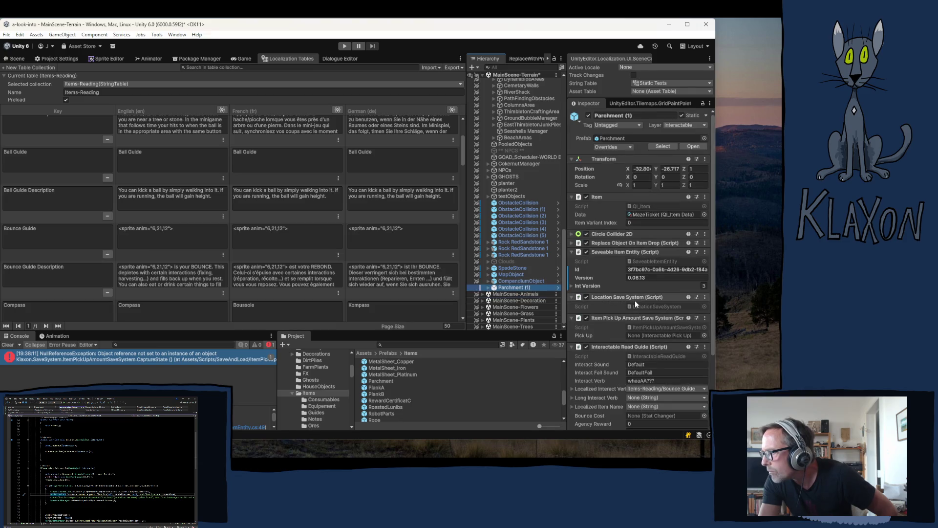
scroll(613, 276, down, 4)
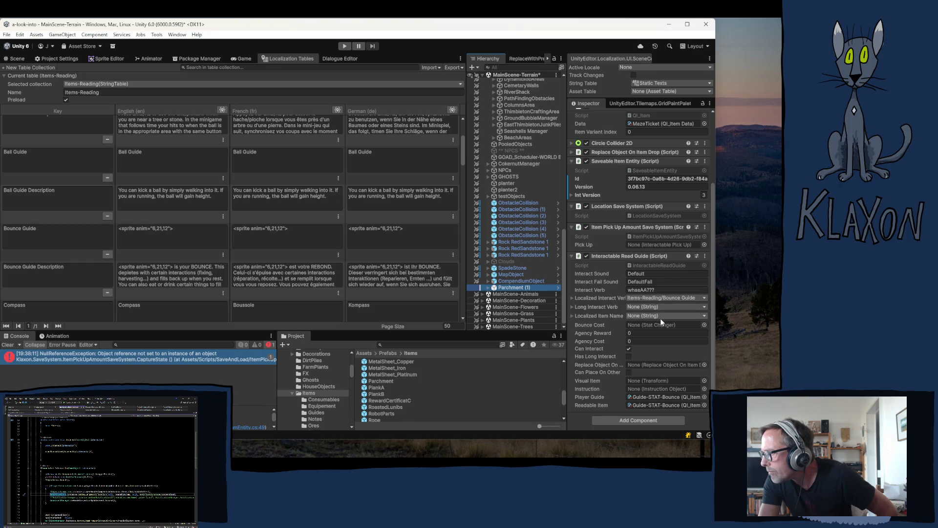
Set the Interactable Read Guide's Localized Item Name to Bounce Guide and start the game
click(658, 314)
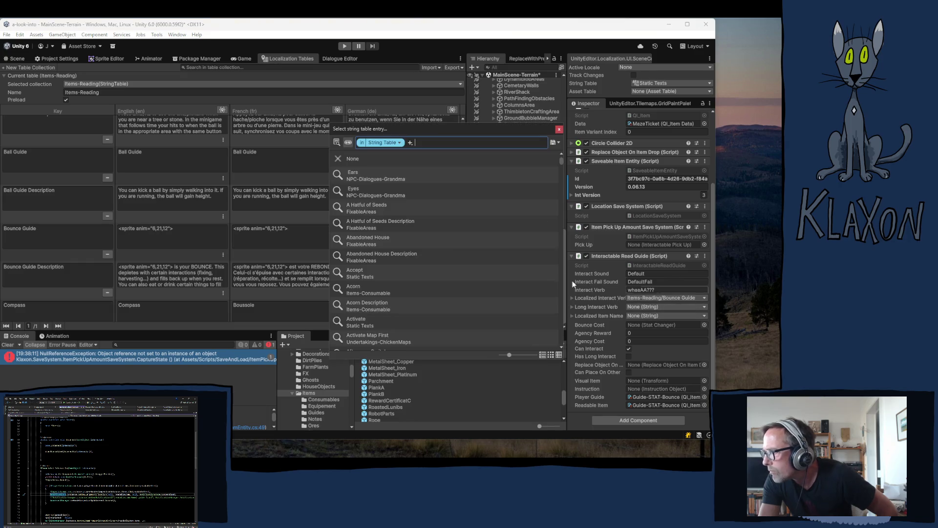
text(b)
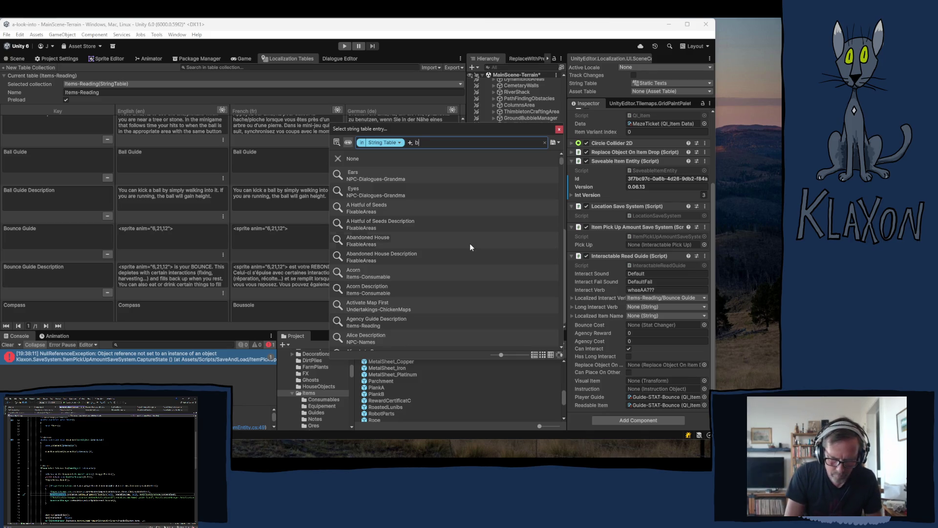
text(ounce g)
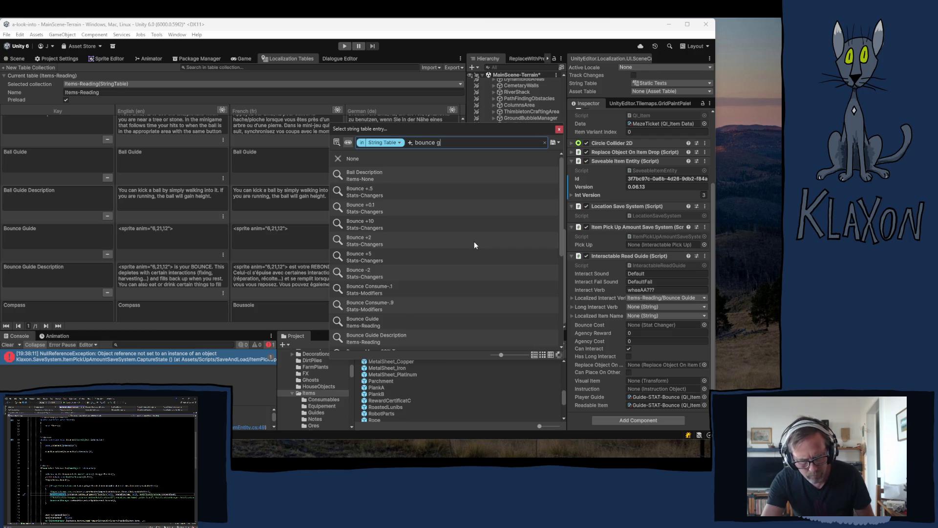
text(ui)
click(353, 180)
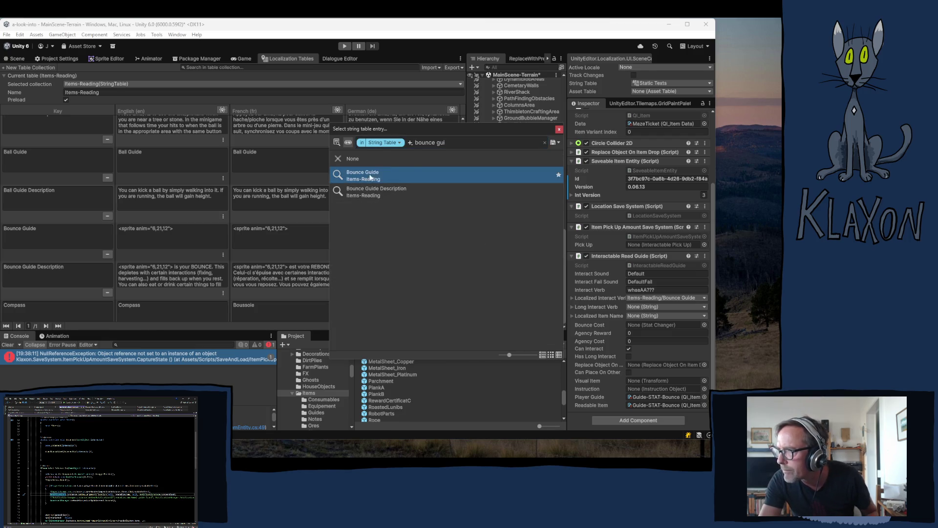
click(619, 239)
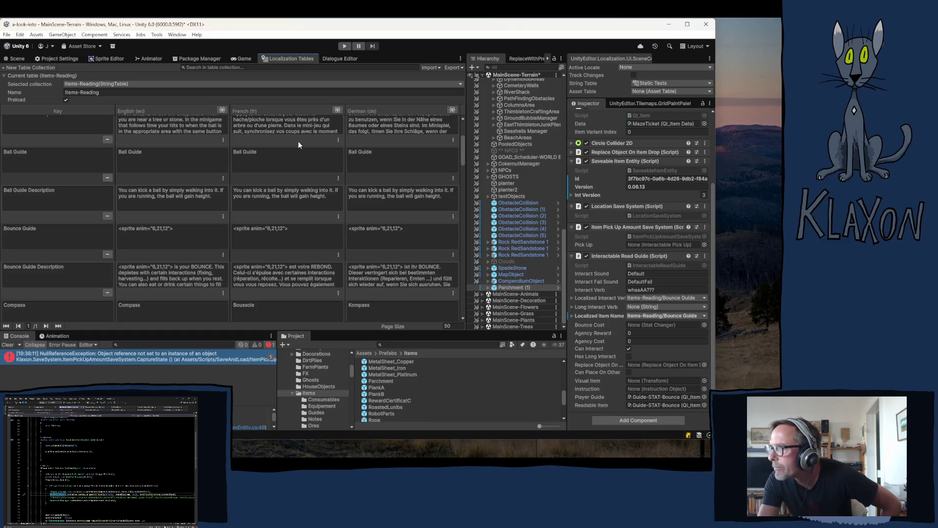
click(343, 47)
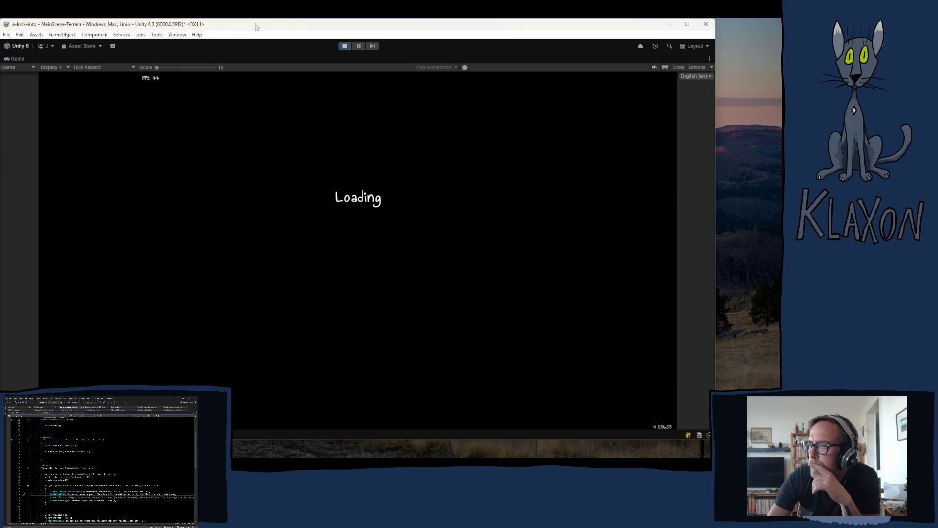
Stop Play mode and open ItemPickUpAmountSaveSystem.cs in Visual Studio from the NullReferenceException
click(344, 46)
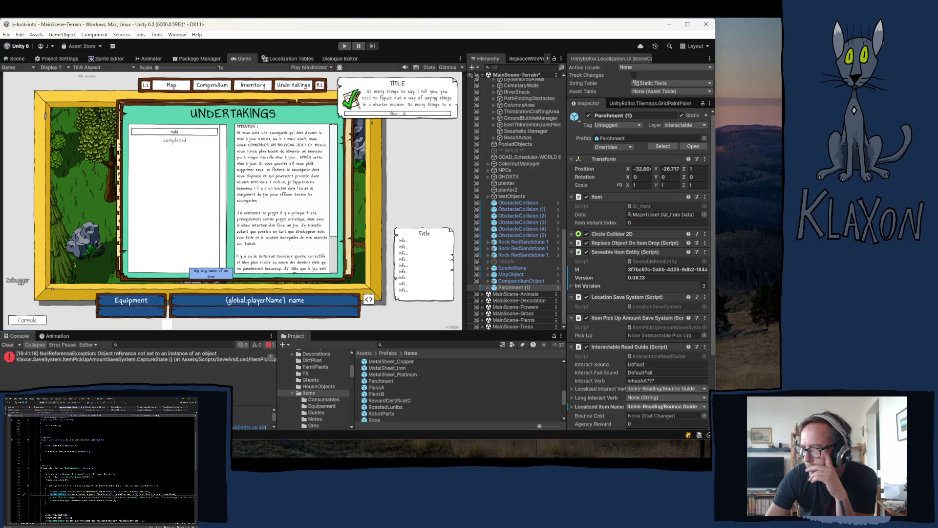
double_click(122, 356)
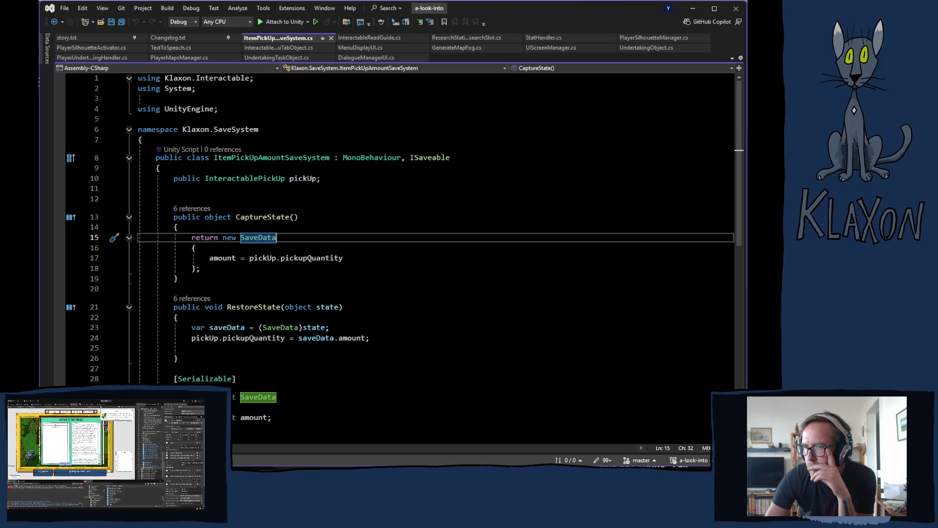
Switch from Visual Studio back to the Unity editor showing Parchment (1)'s components
key(alt+Tab)
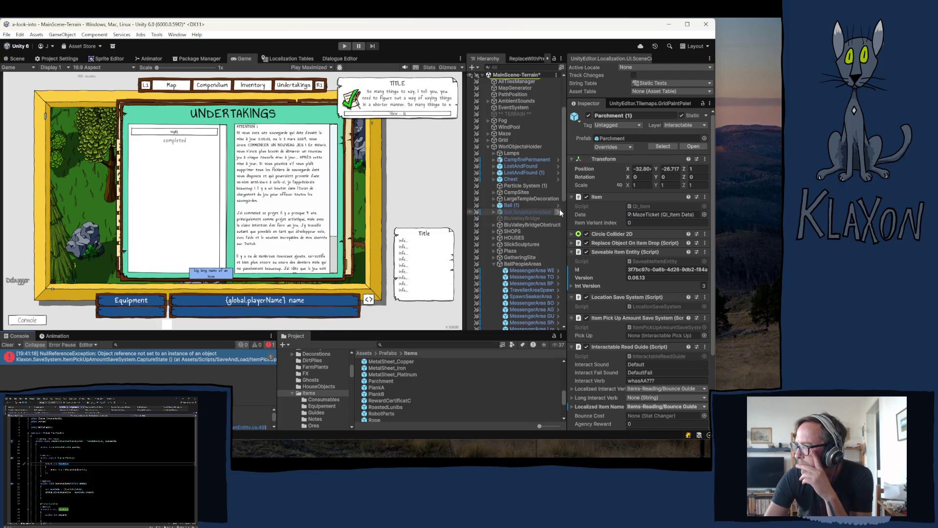
scroll(544, 200, up, 2)
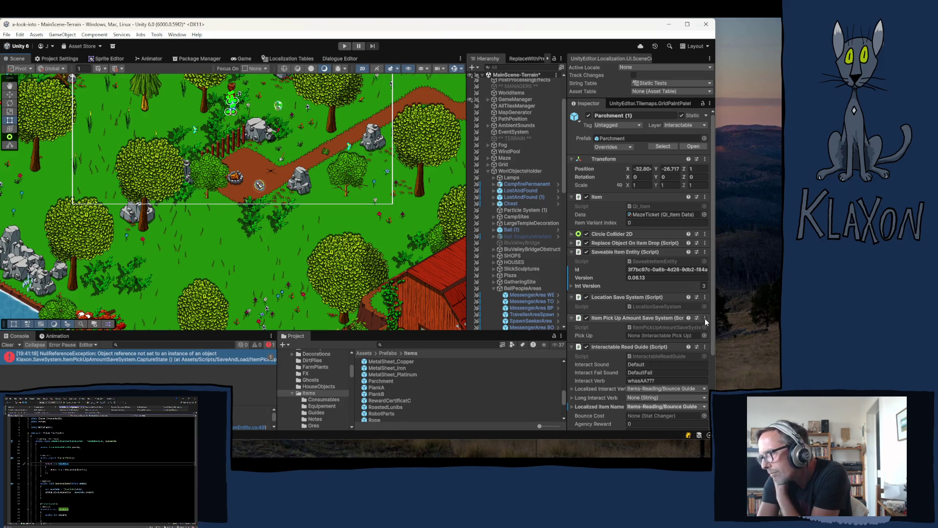
Select Parchment (1) and collapse its Saveable Item Entity, Location, Pick Up Amount and Read Guide components
scroll(527, 292, down, 10)
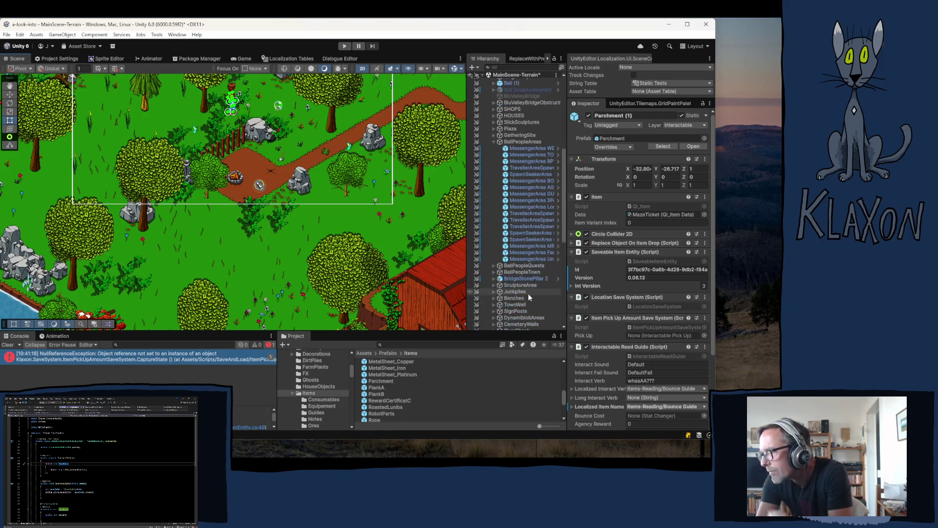
scroll(528, 299, down, 3)
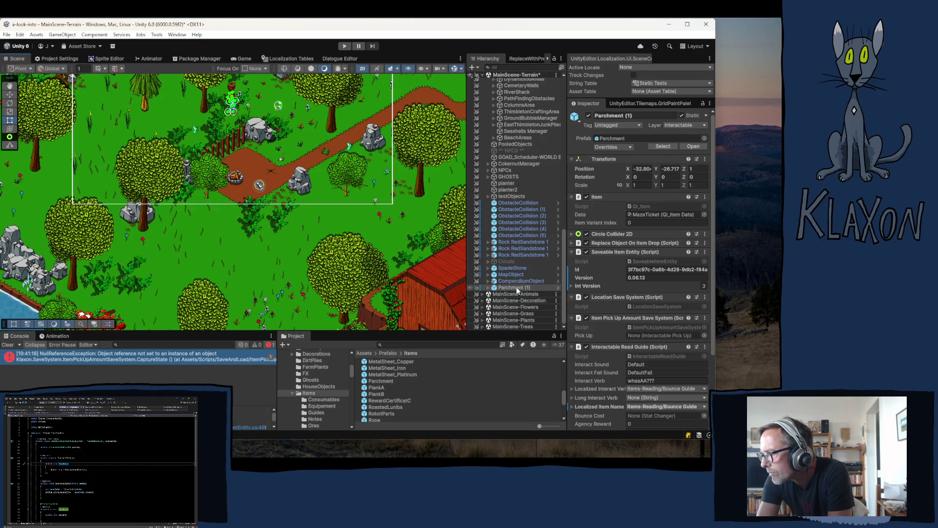
click(512, 287)
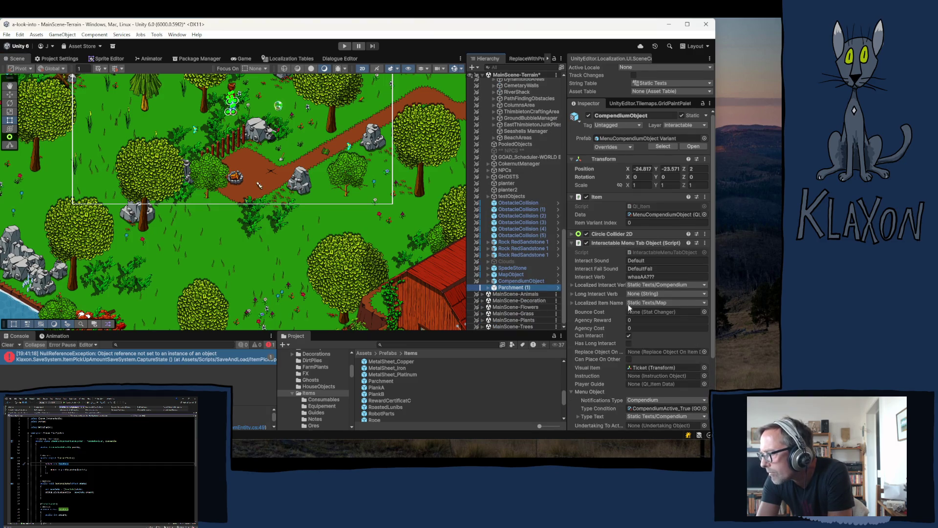
click(615, 251)
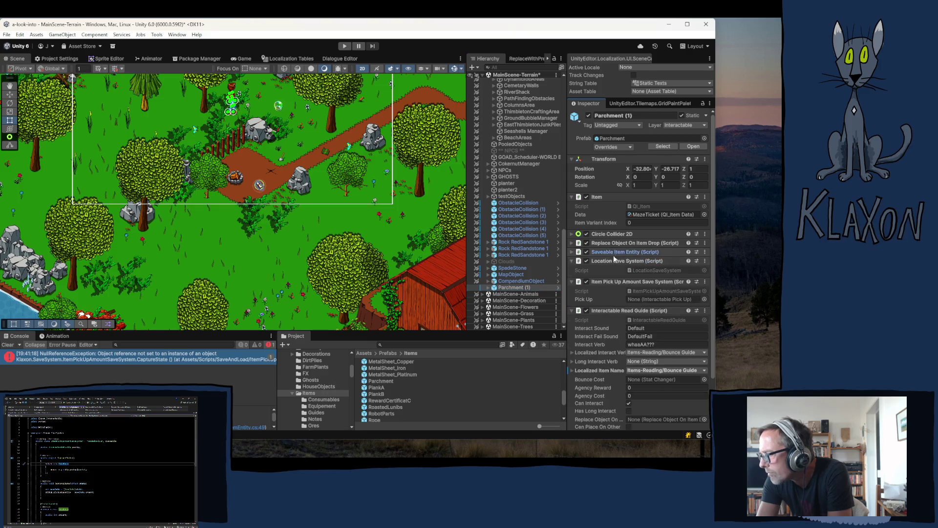
click(605, 261)
click(603, 269)
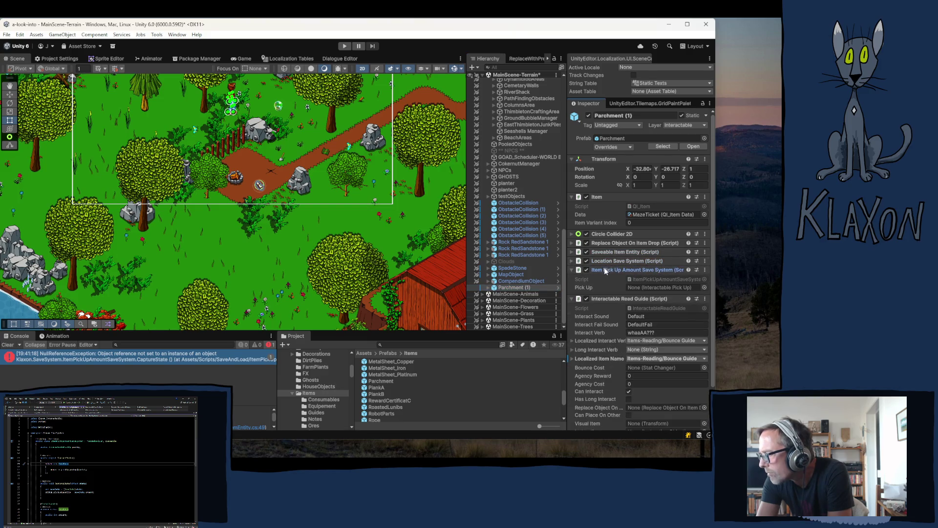
click(602, 279)
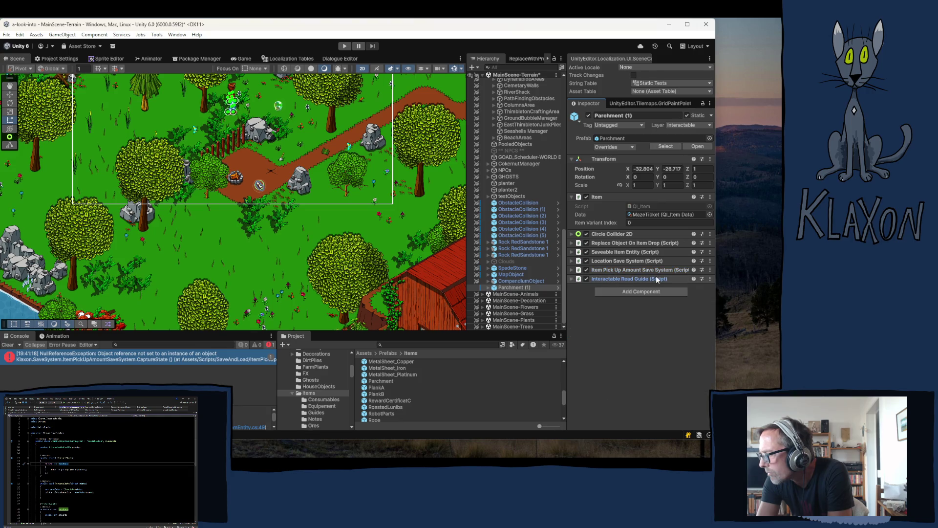
Remove the Item Pick Up Amount Save System component and apply the removal to prefab 'Parchment'
click(710, 270)
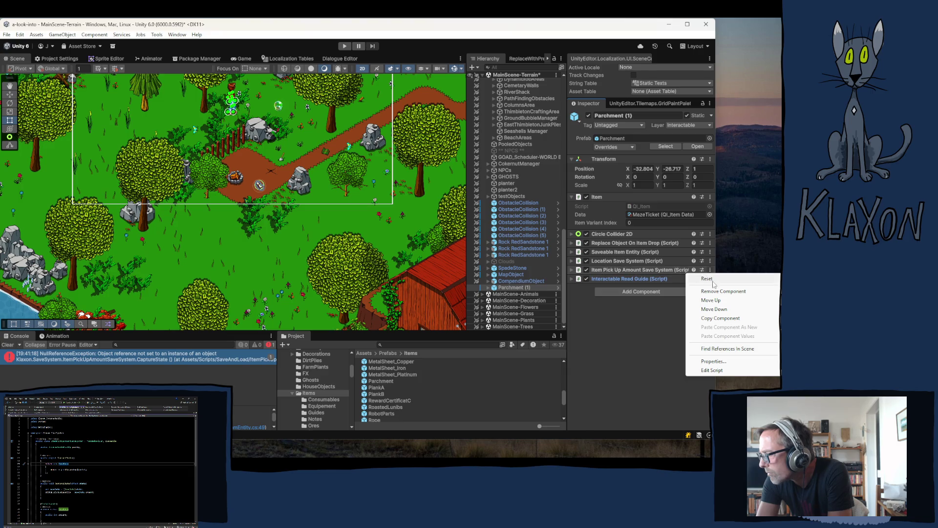
click(706, 292)
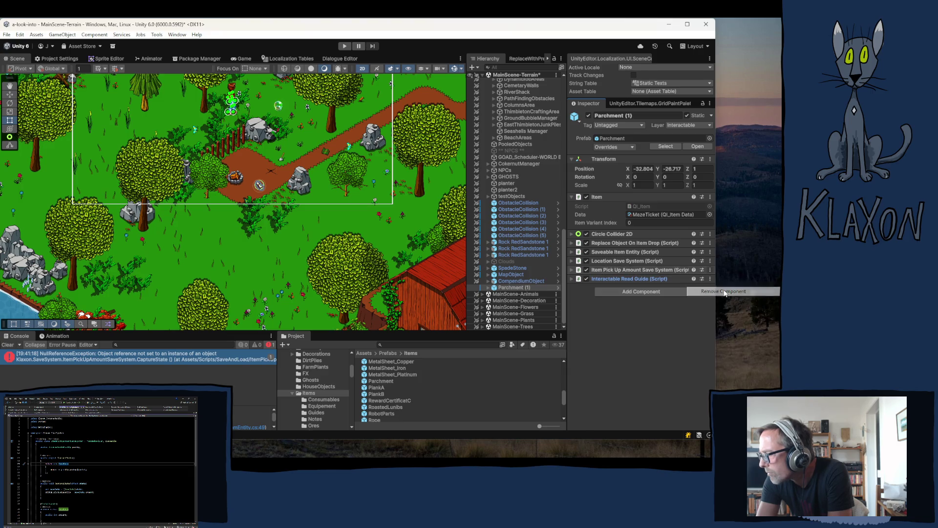
right_click(602, 269)
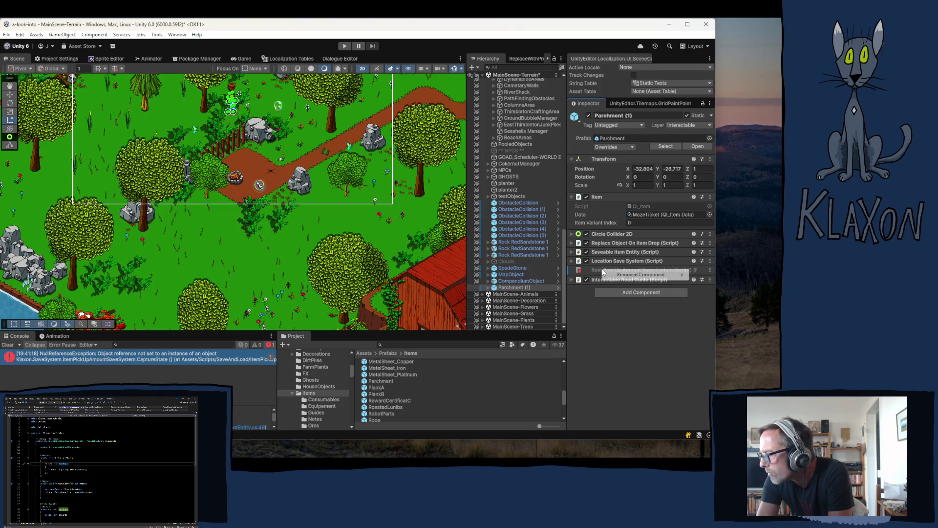
mouse_move(639, 277)
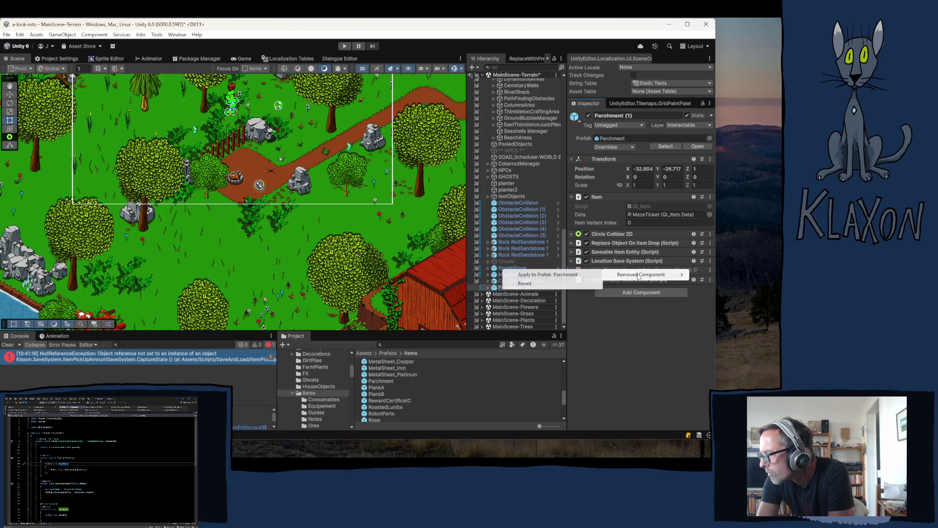
click(555, 276)
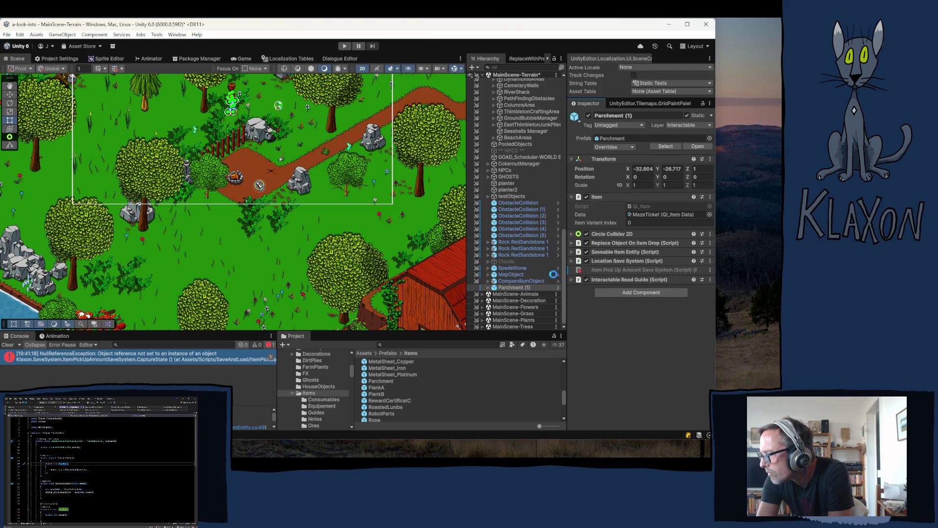
Assign the Replace Object On Item Drop script as Replace Object and the Ticket child as Visual Item
click(616, 241)
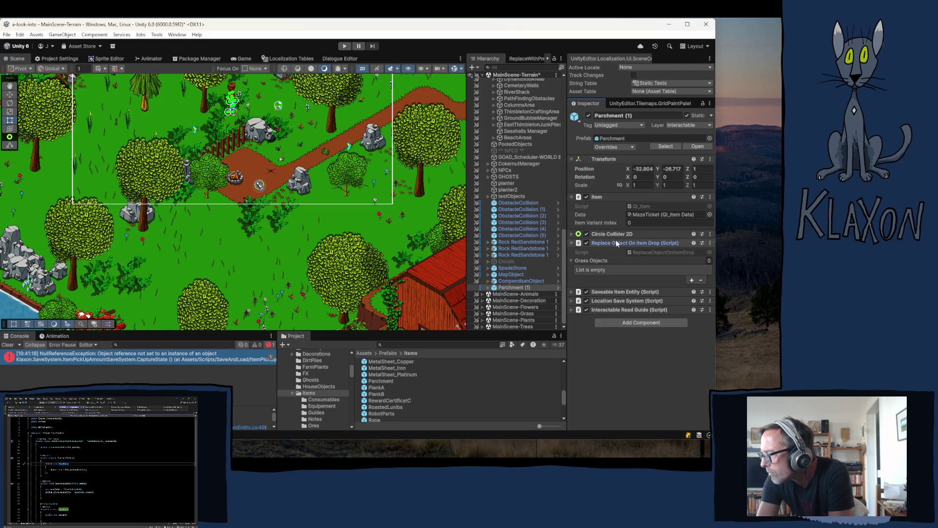
click(616, 241)
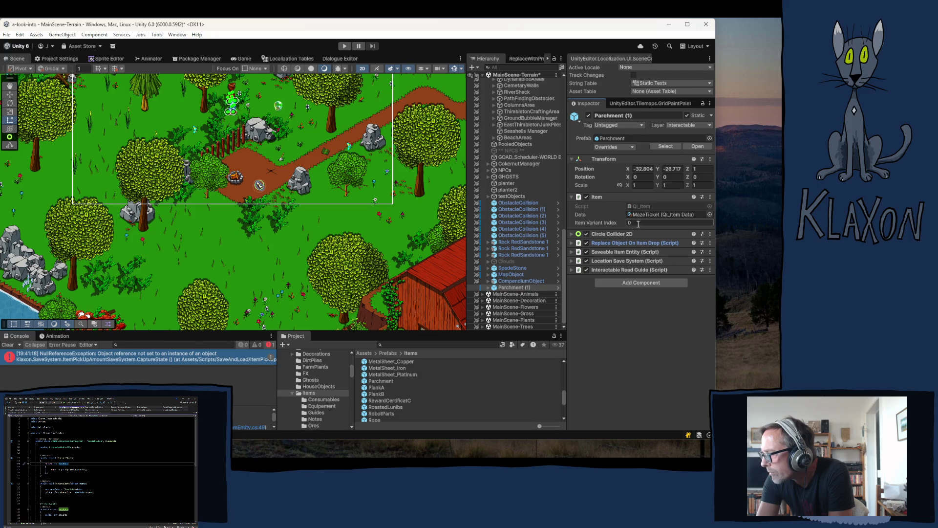
click(611, 268)
scroll(588, 292, down, 2)
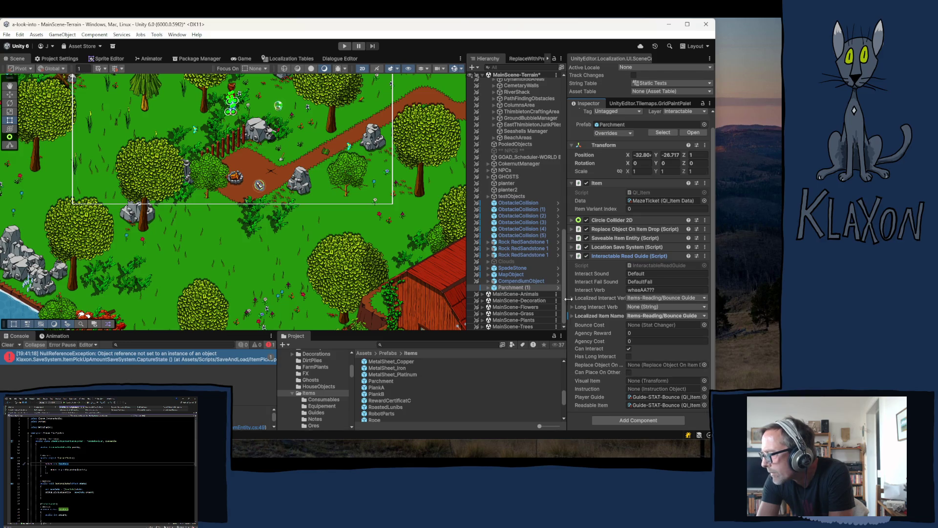
mouse_move(615, 228)
mouse_down()
mouse_move(649, 382)
mouse_move(641, 363)
mouse_up()
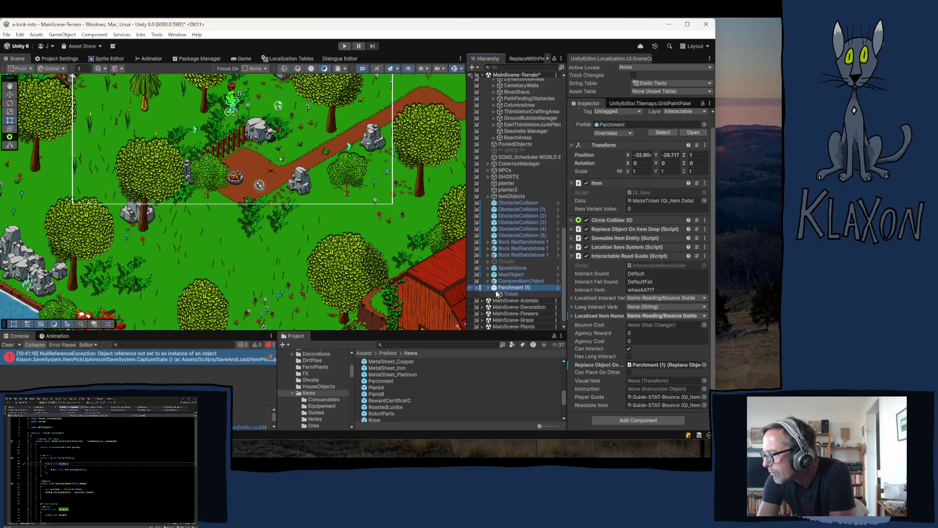
click(488, 287)
drag(644, 386, 638, 379)
Apply both Read Guide field values to the Parchment prefab and locate the MazeTicket item data
right_click(586, 380)
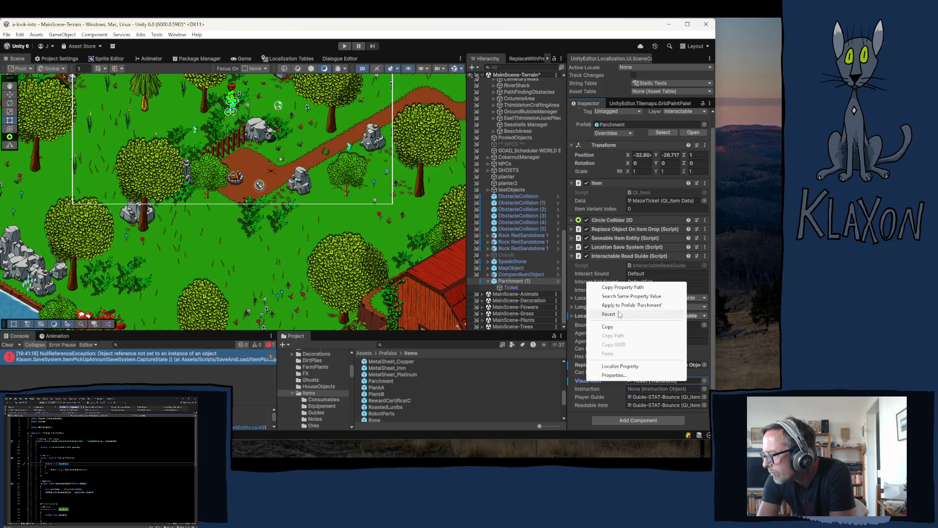
click(627, 305)
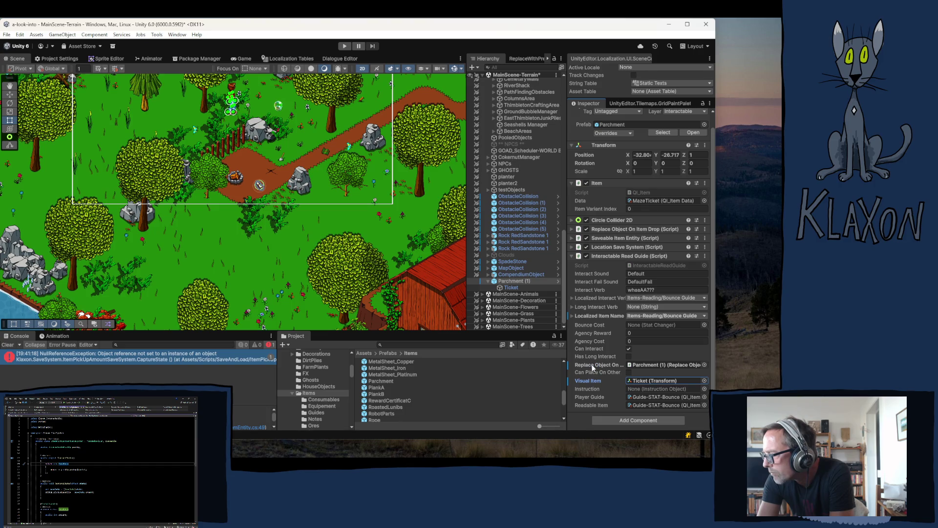
right_click(590, 365)
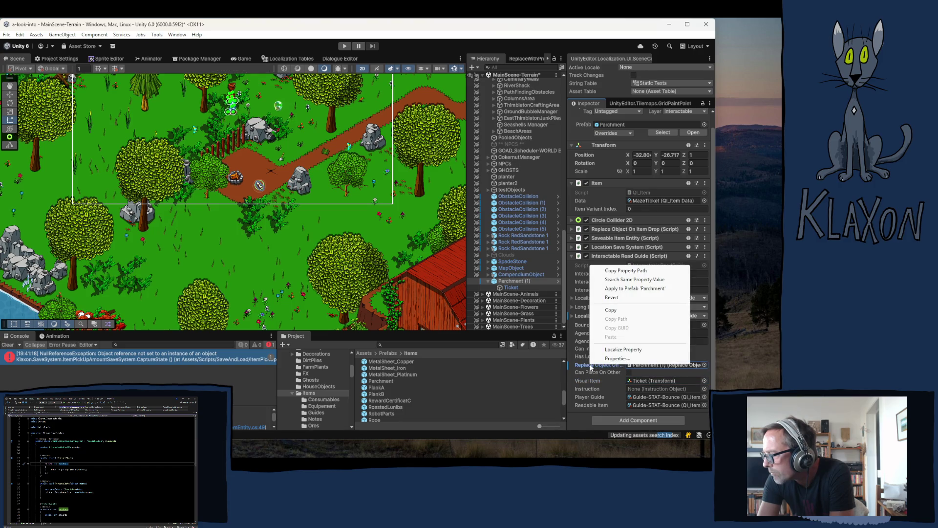
click(638, 288)
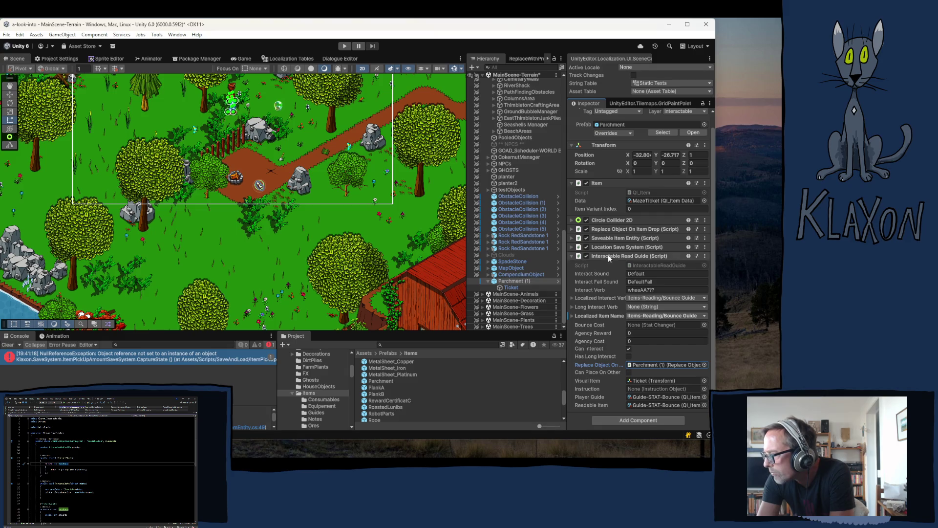
click(652, 201)
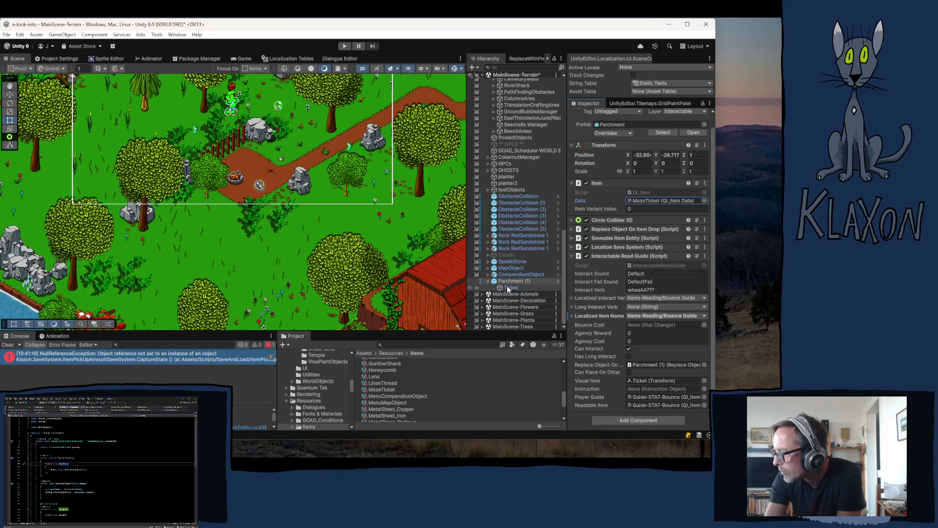
Duplicate the MazeTicket item data and rename the copy to Parchment_Bounce
click(377, 389)
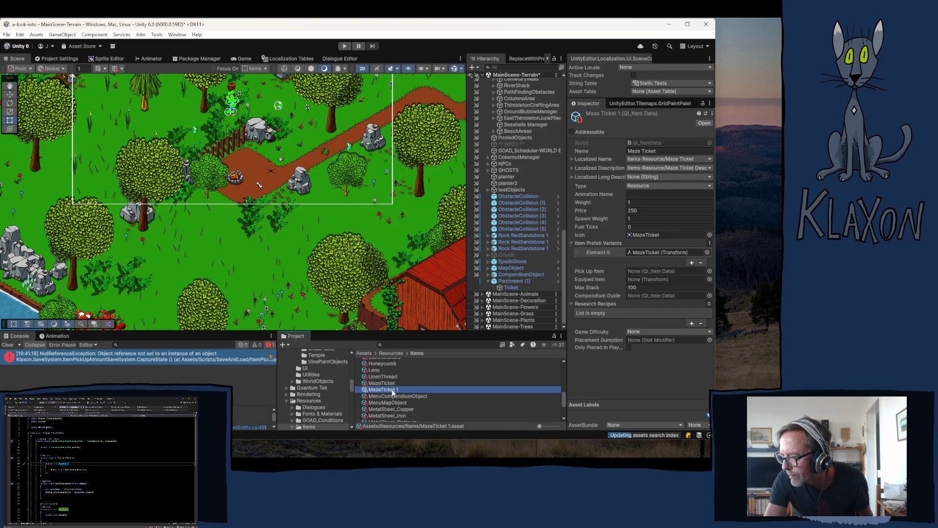
click(393, 390)
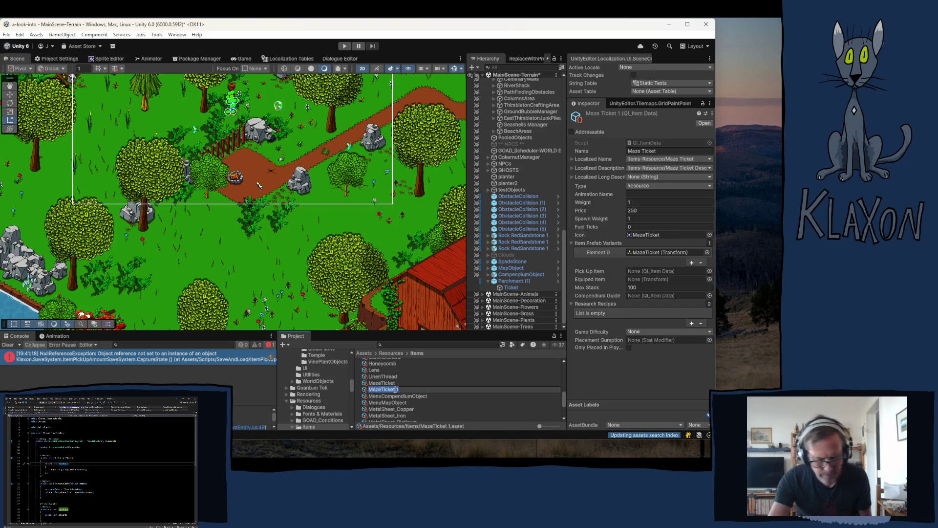
text(Parchment)
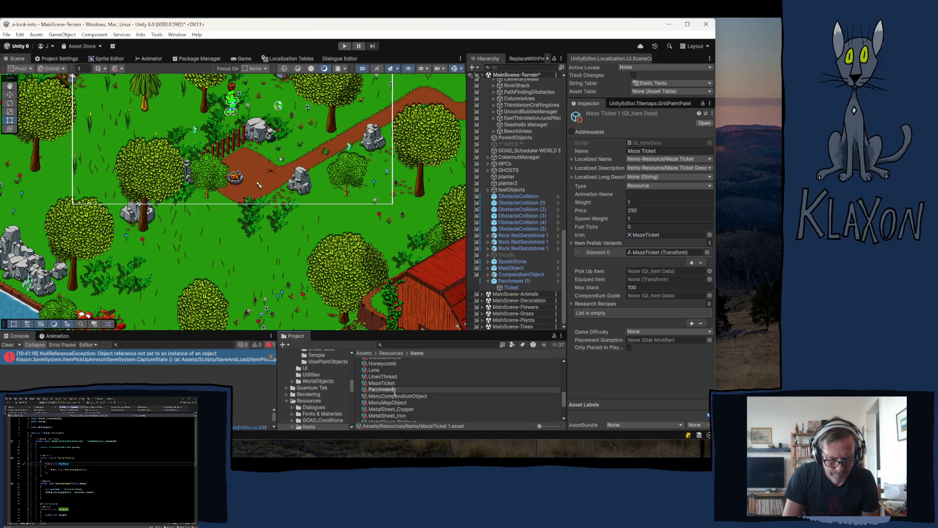
text(B)
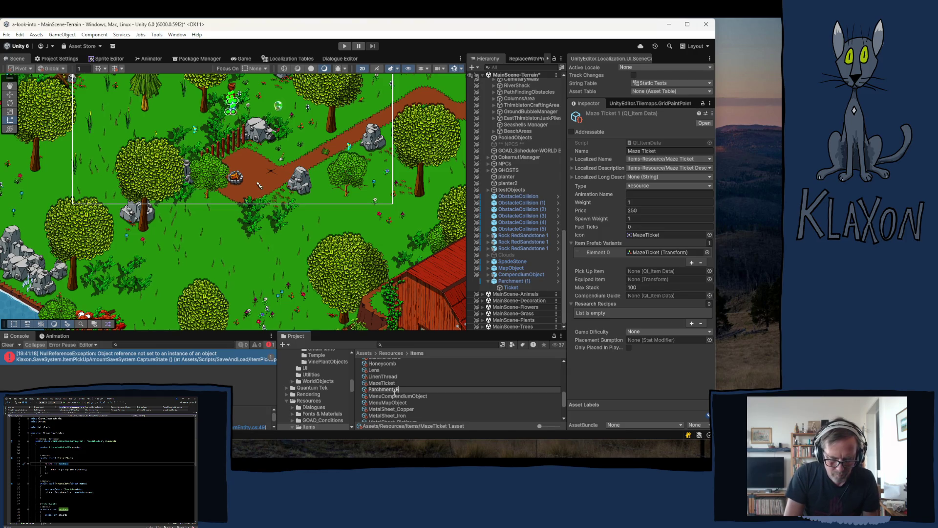
text(ounce)
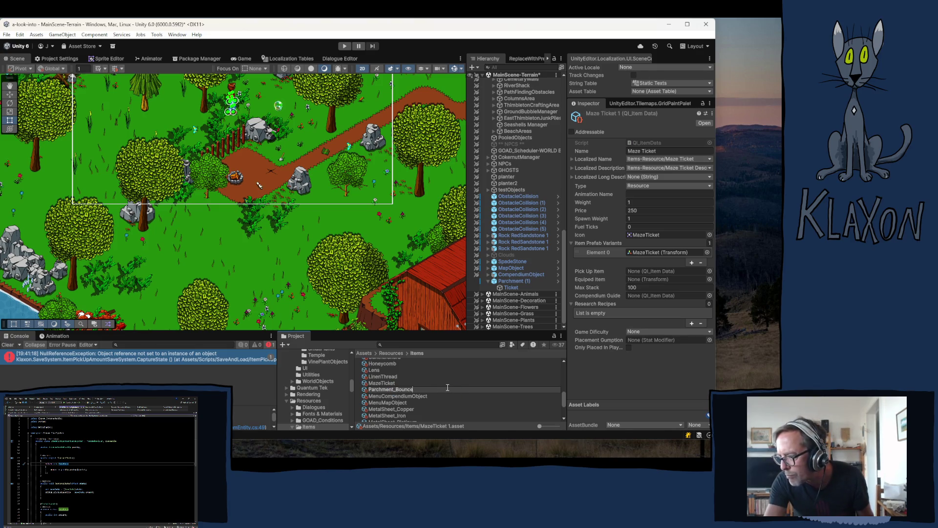
key(Return)
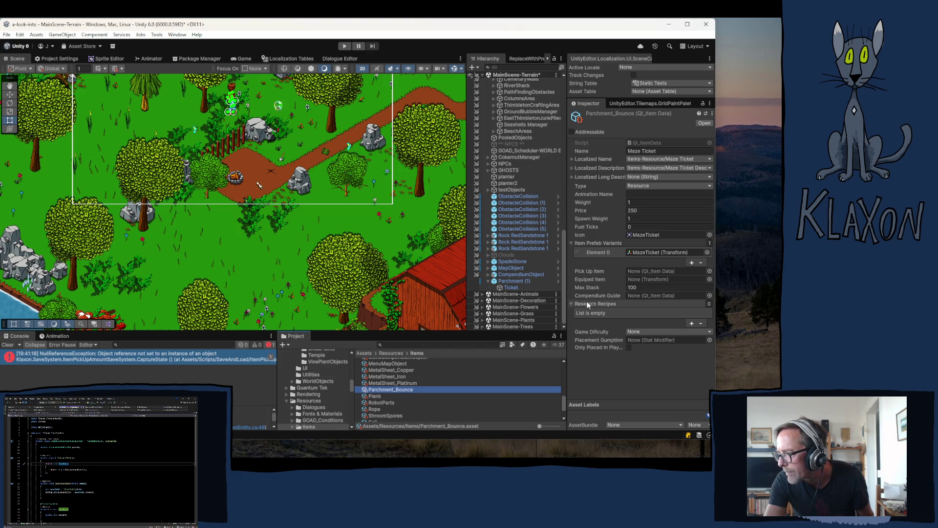
Replace the Name field's 'Maze Ticket' text with 'Parchment Bounce' and commit it
click(661, 151)
drag(660, 151, 619, 153)
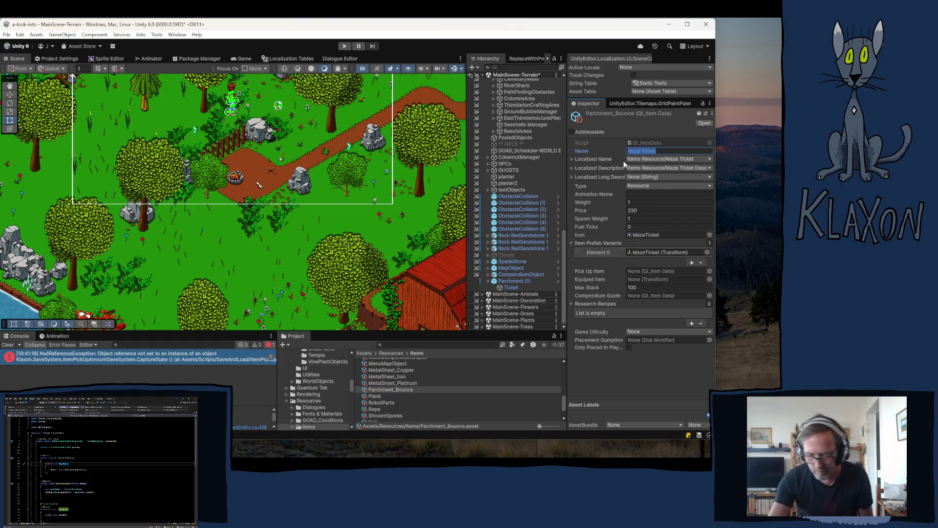
text(Parchment B)
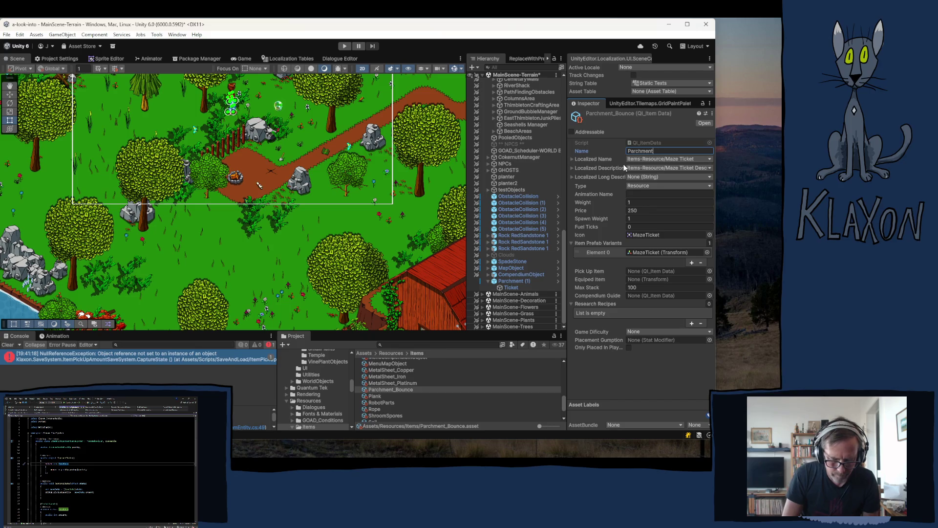
text(ou)
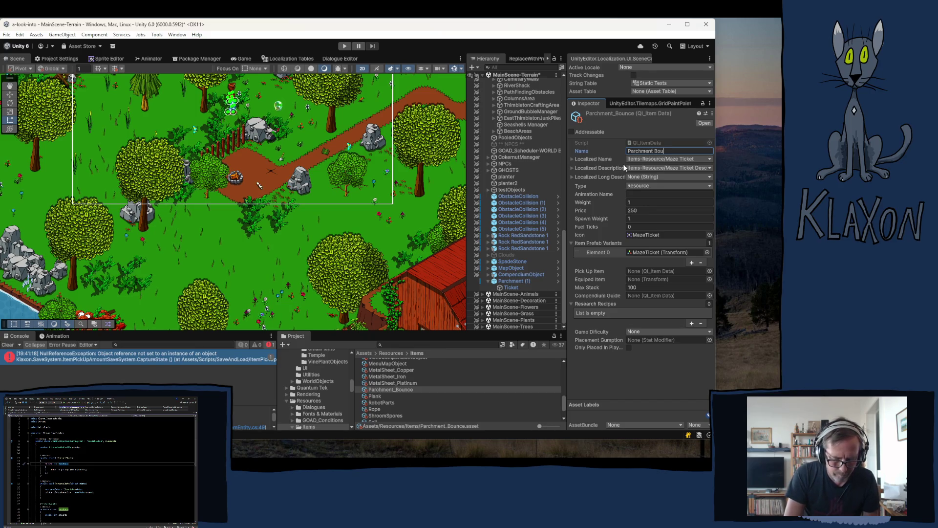
text(nce)
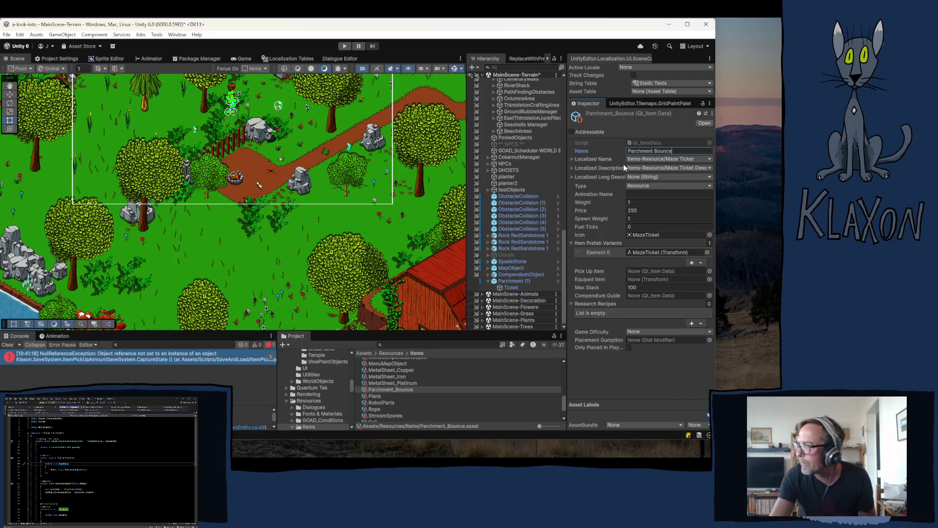
click(667, 159)
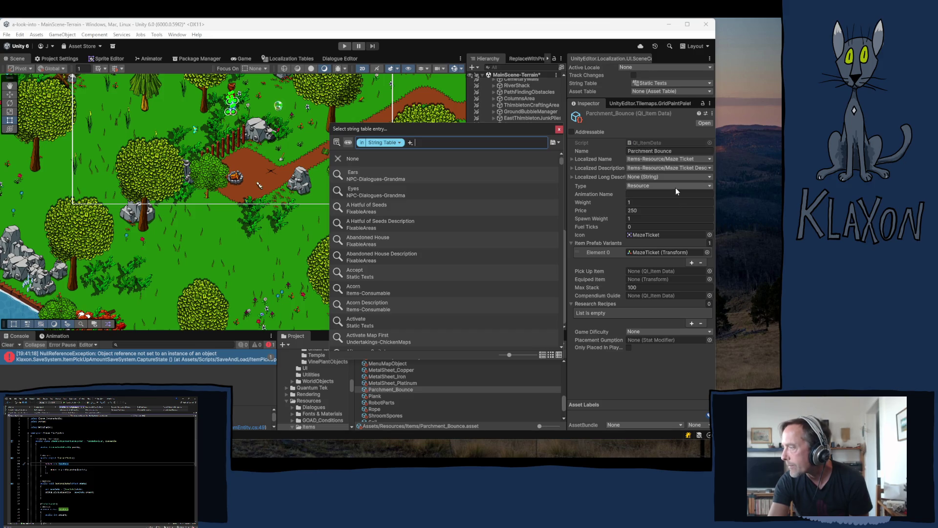
Set the Parchment_Bounce item type to Reading
click(675, 187)
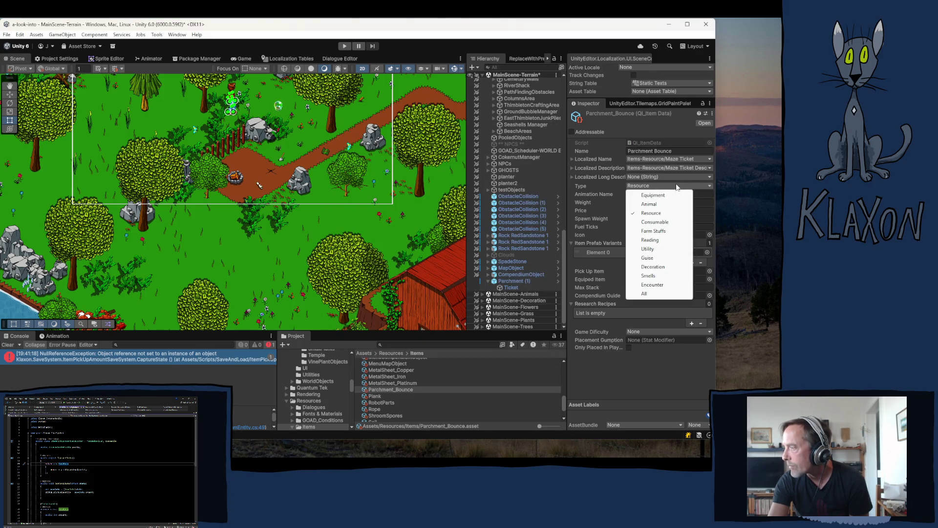
click(661, 240)
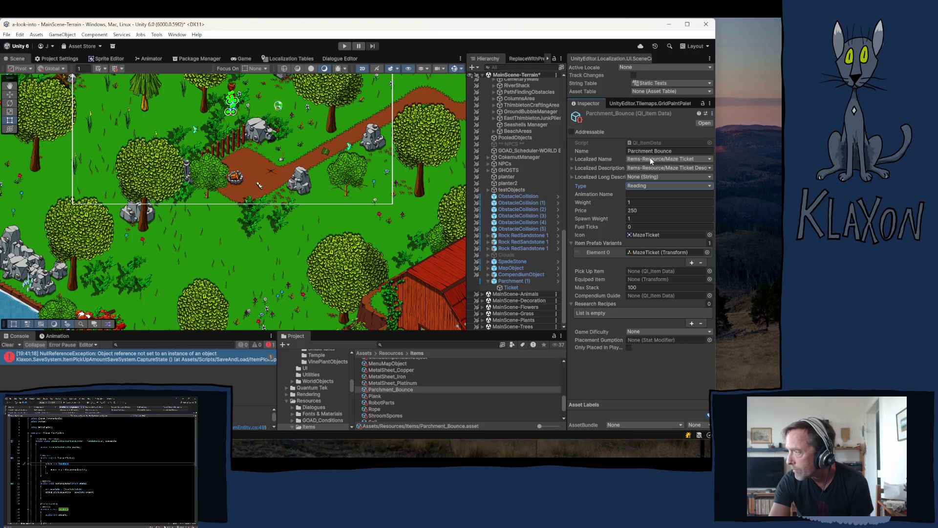
Set the localized name to the Bounce Guide entry
click(649, 157)
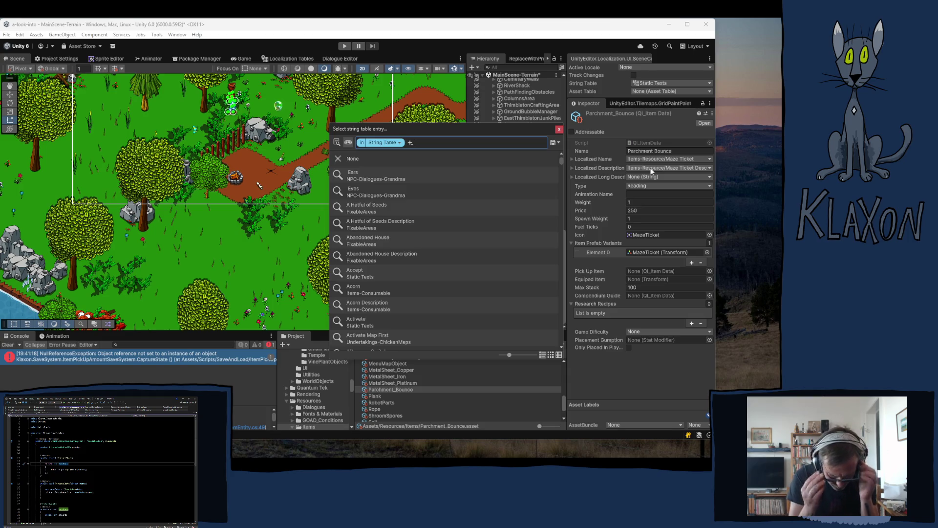
text(bounce)
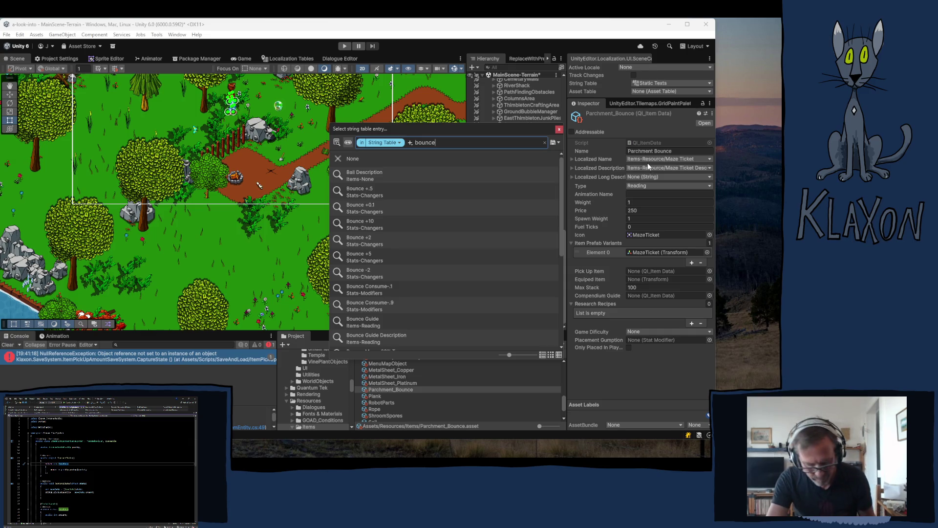
text( gui)
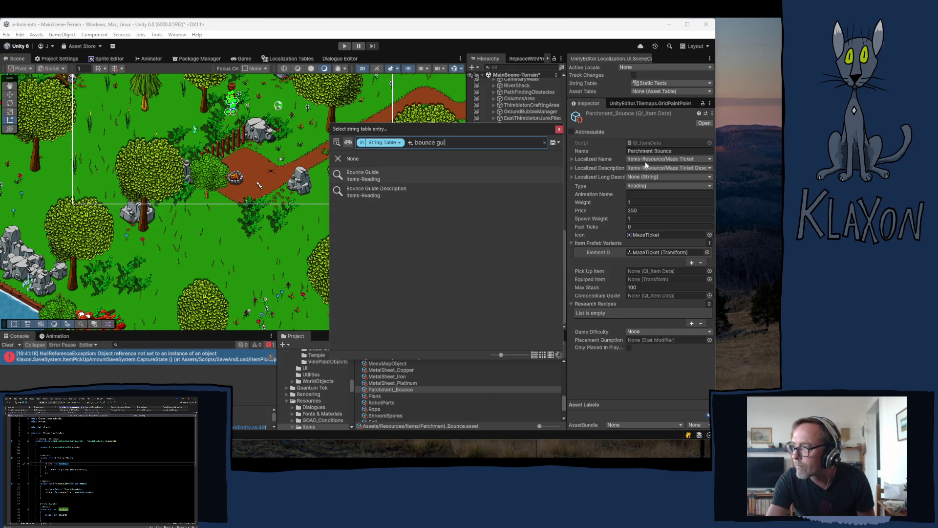
click(367, 171)
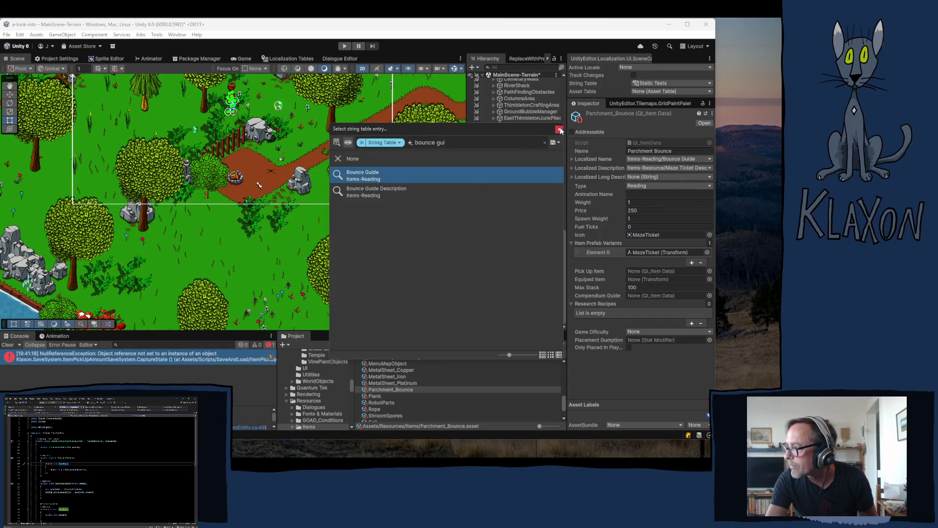
click(675, 172)
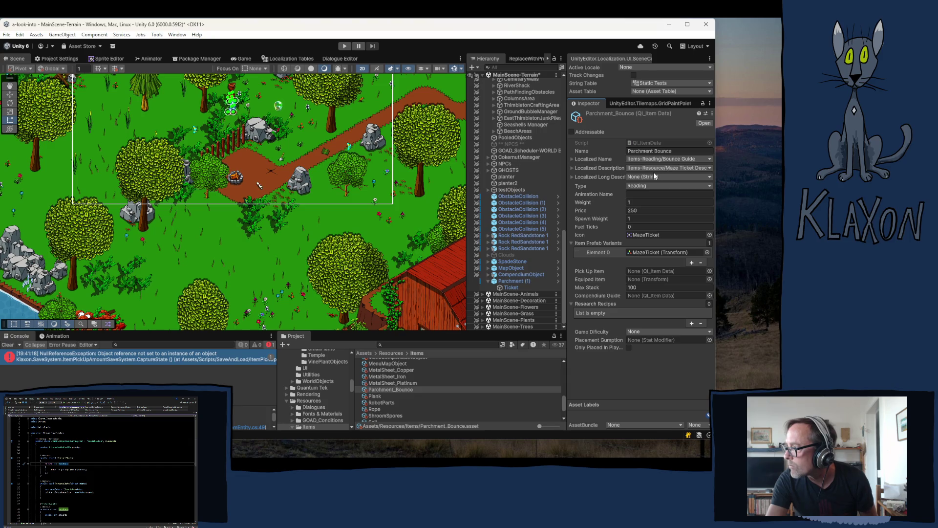
Set the localized description to the Bounce Guide Description entry
click(654, 166)
text(bounce )
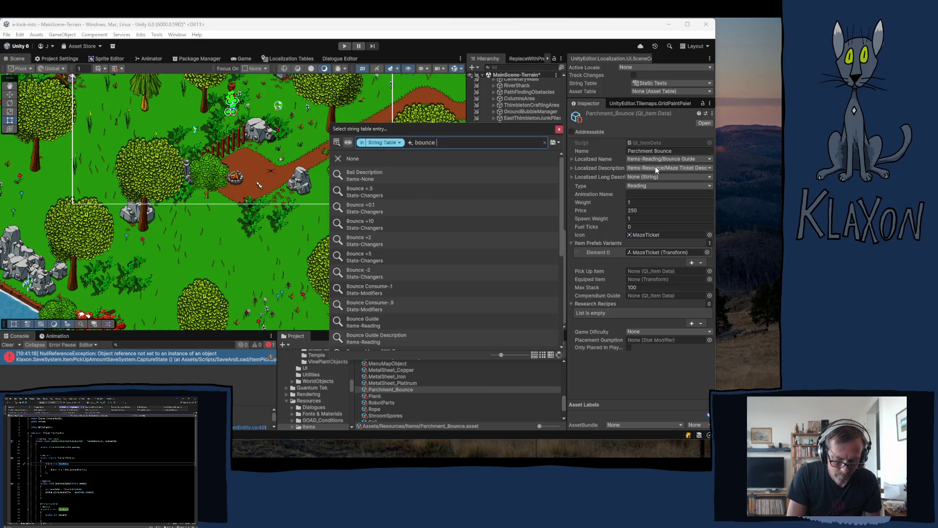
text(guide)
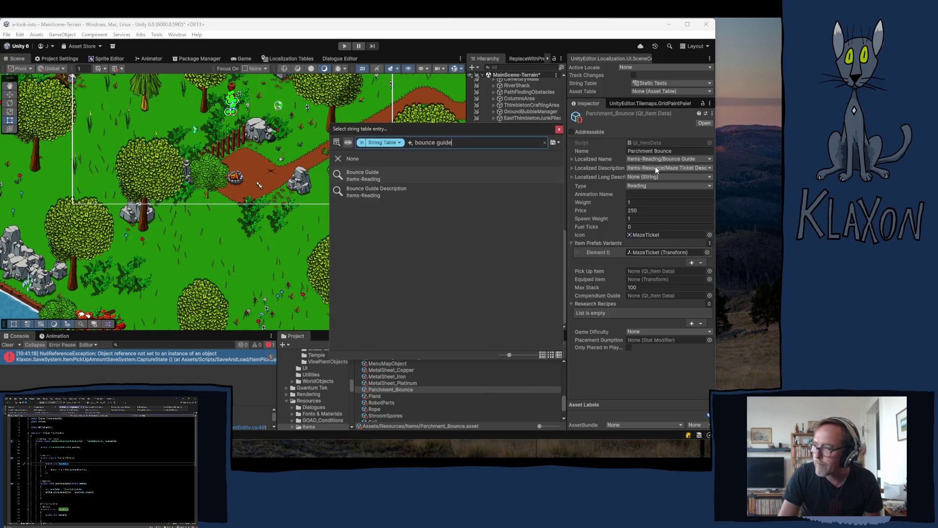
click(418, 190)
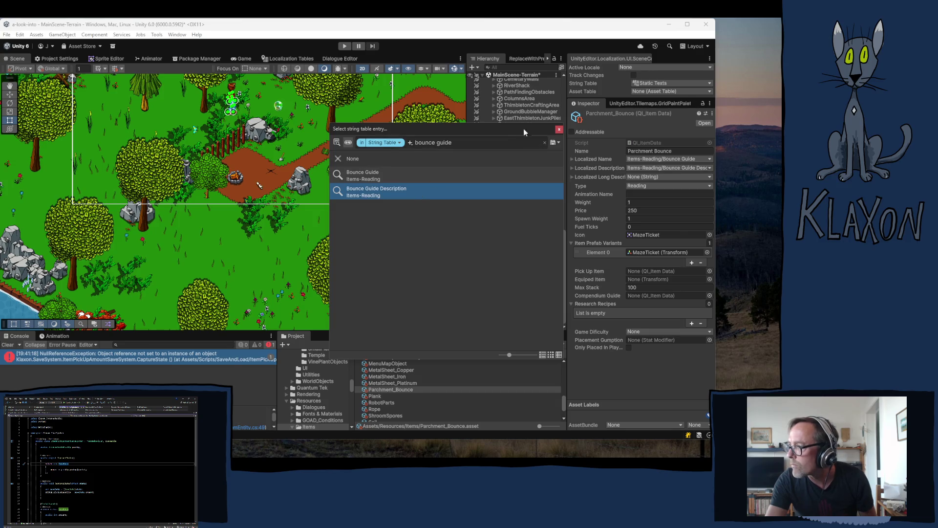
click(559, 129)
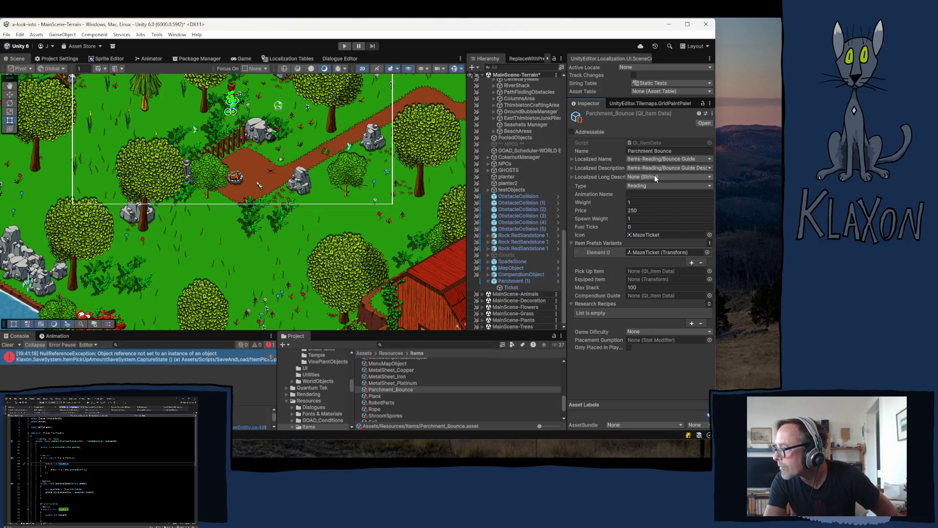
Assign the Parchment sprite from Sprites > UI as the item icon
click(664, 235)
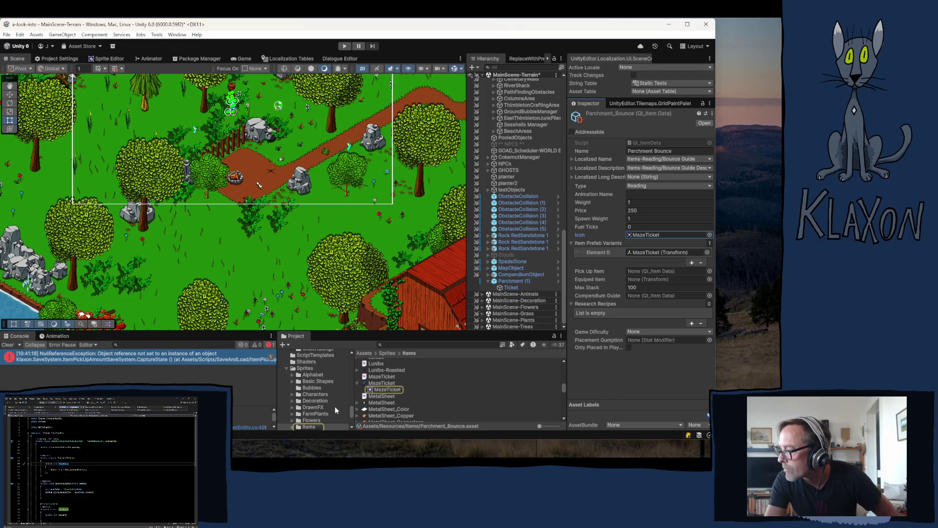
scroll(307, 387, down, 3)
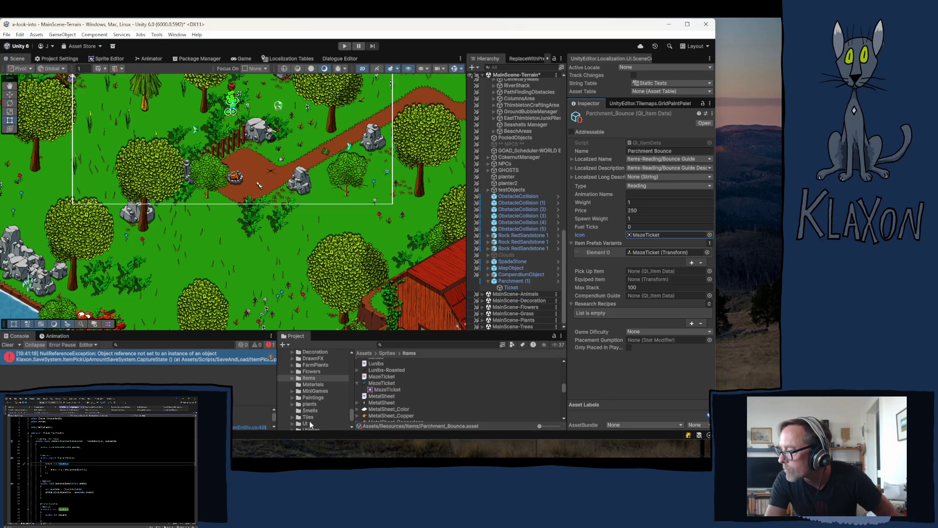
click(309, 421)
scroll(390, 396, up, 5)
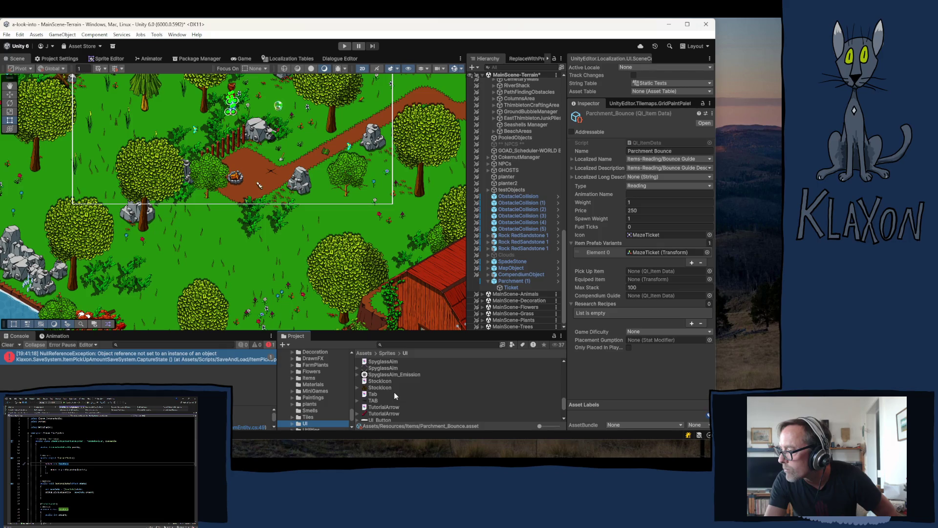
scroll(401, 394, up, 2)
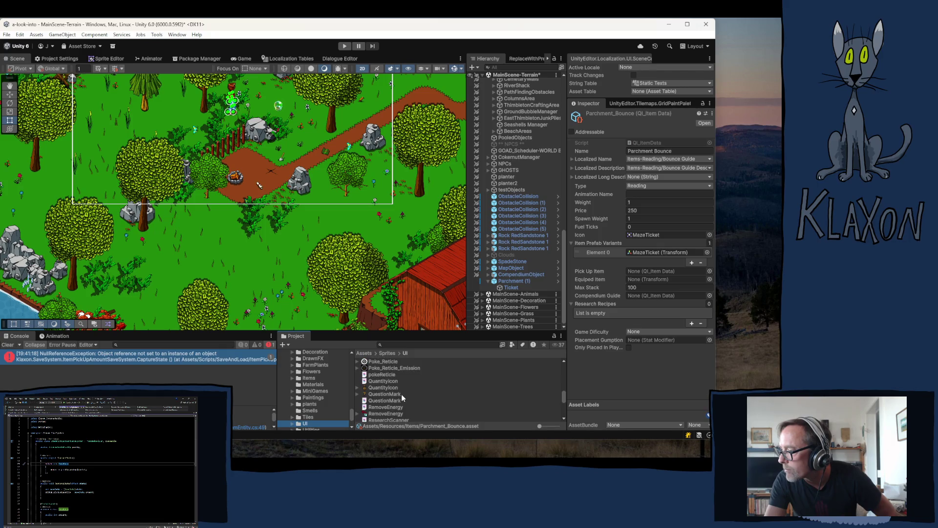
scroll(401, 395, up, 2)
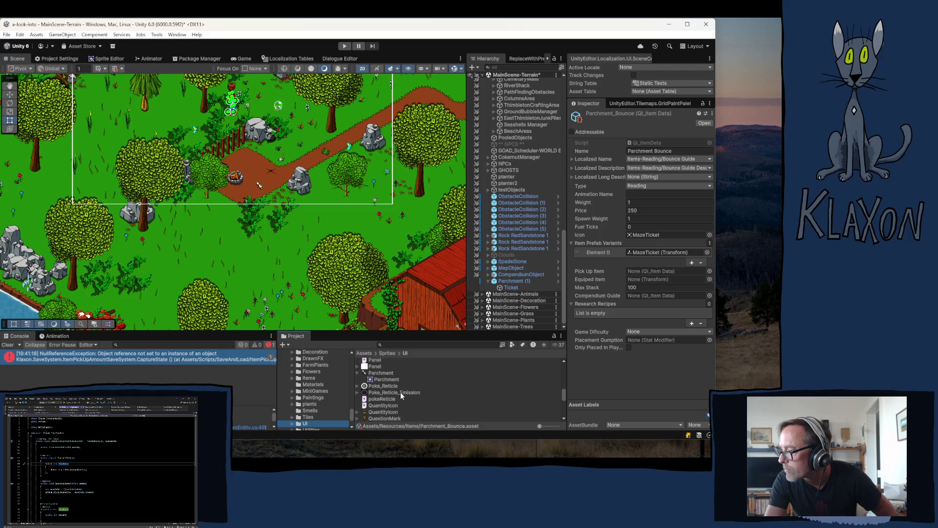
click(374, 373)
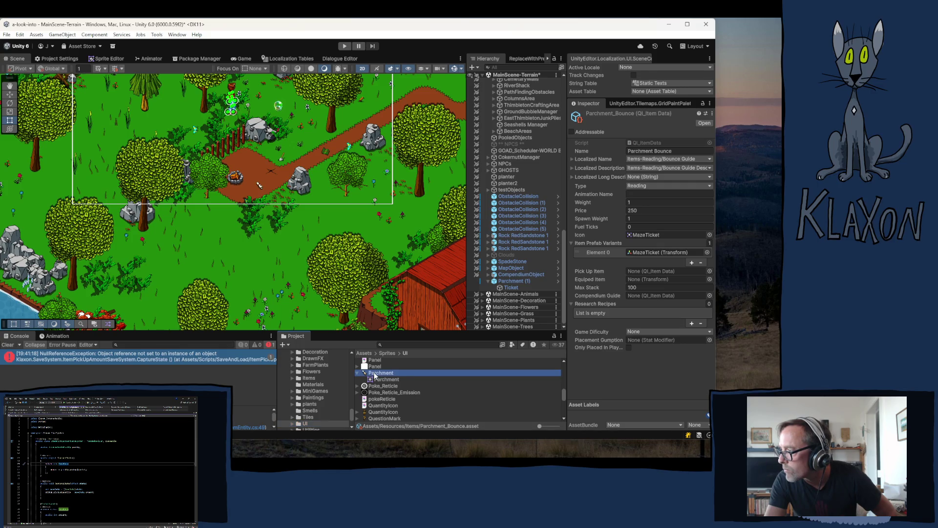
mouse_move(375, 375)
mouse_down()
mouse_move(482, 337)
mouse_move(667, 235)
mouse_up()
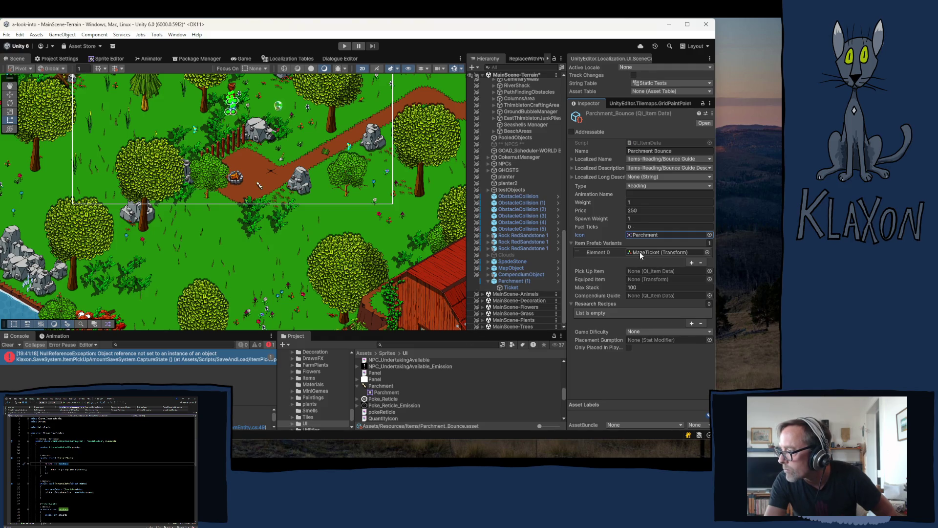
Replace the MazeTicket prefab variant with the Parchment prefab in Element 0
click(640, 252)
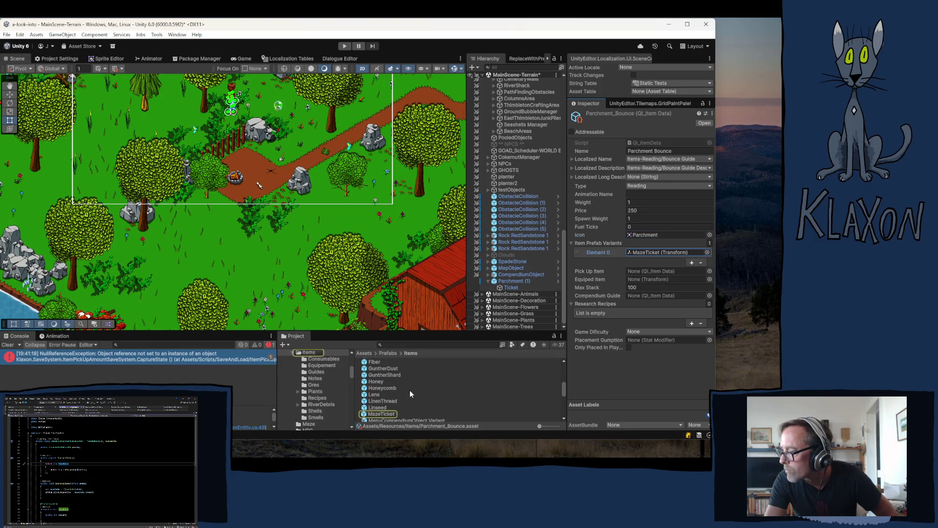
scroll(410, 390, down, 3)
scroll(412, 389, down, 2)
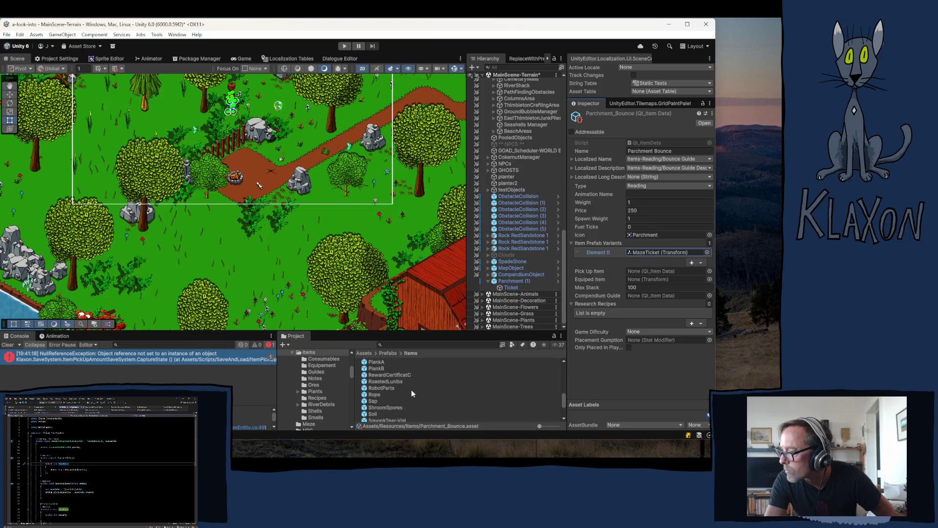
scroll(412, 389, up, 3)
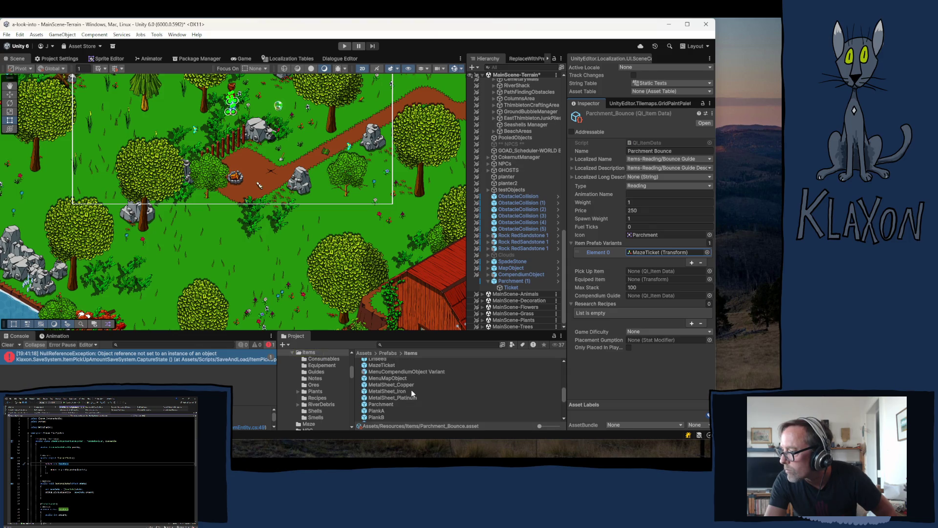
mouse_move(379, 411)
mouse_down()
mouse_move(640, 287)
mouse_move(646, 250)
mouse_up()
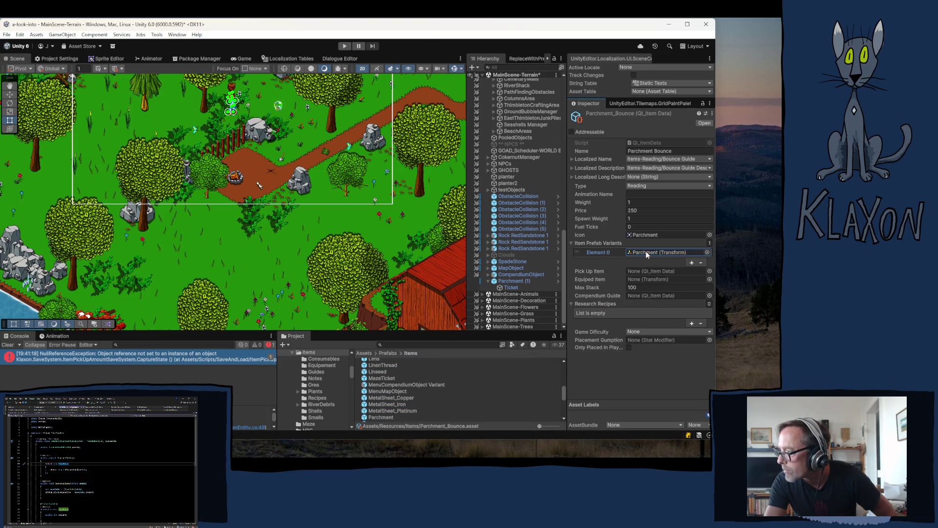
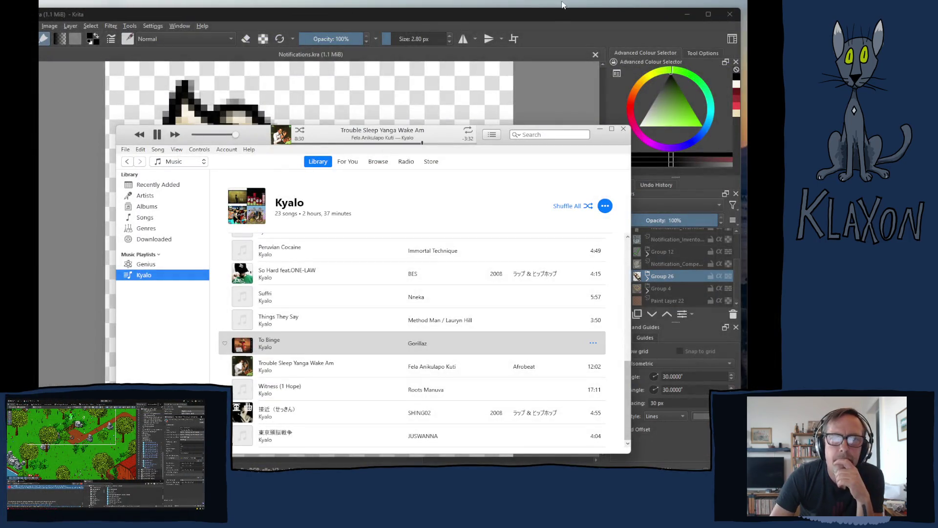
Close Krita with its Notifications drawing and switch back to the Unity editor
click(559, 16)
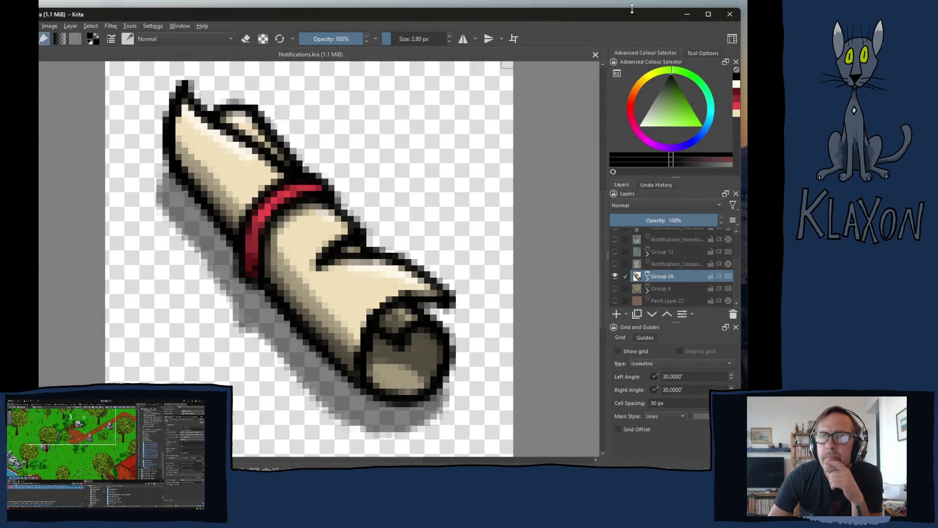
click(735, 16)
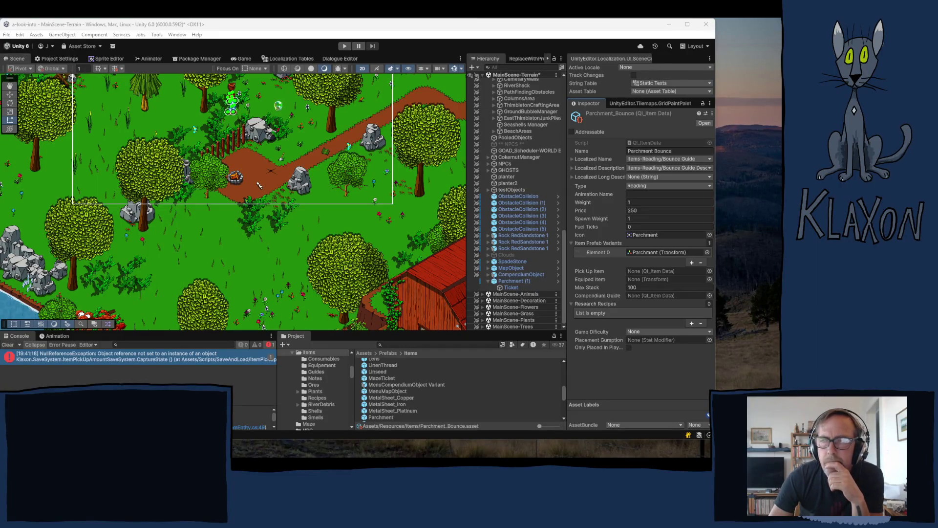
click(274, 26)
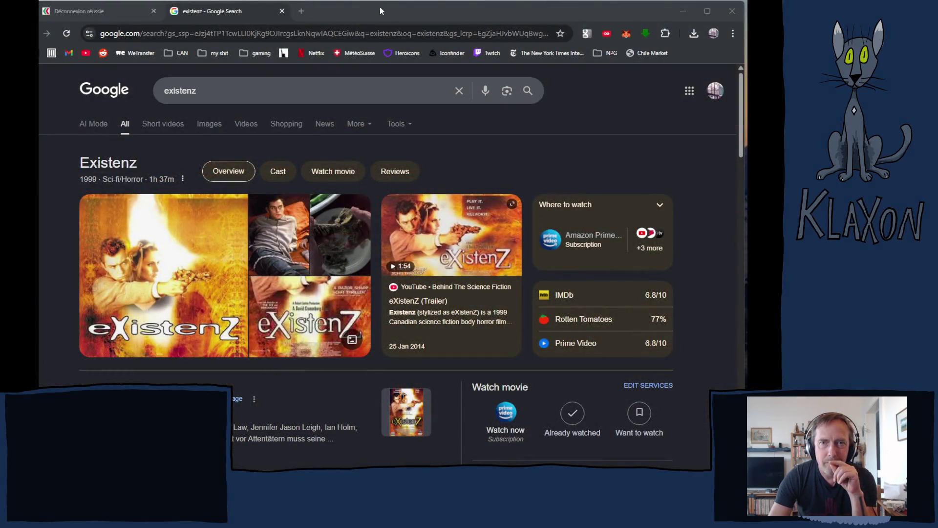
Bring the browser window to the front
click(380, 6)
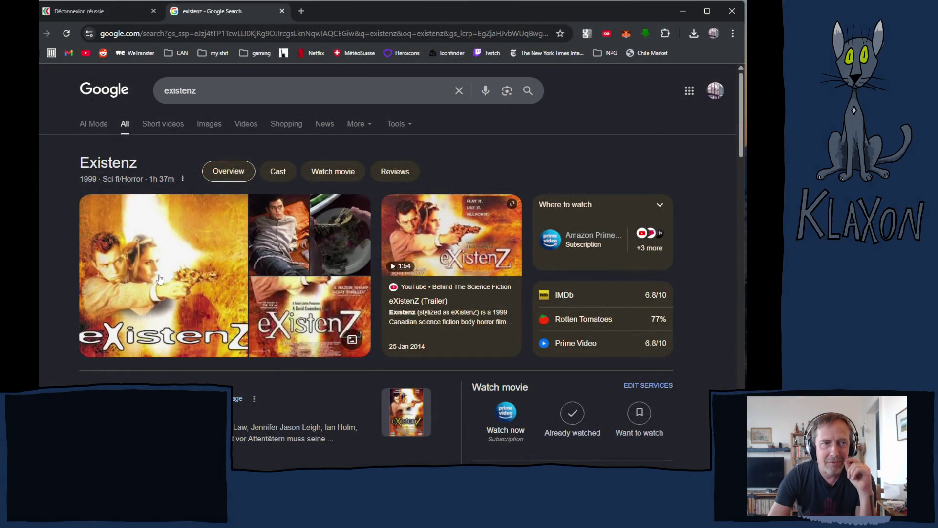
Play the eXistenZ (Trailer) YouTube video in the large embedded player
click(419, 235)
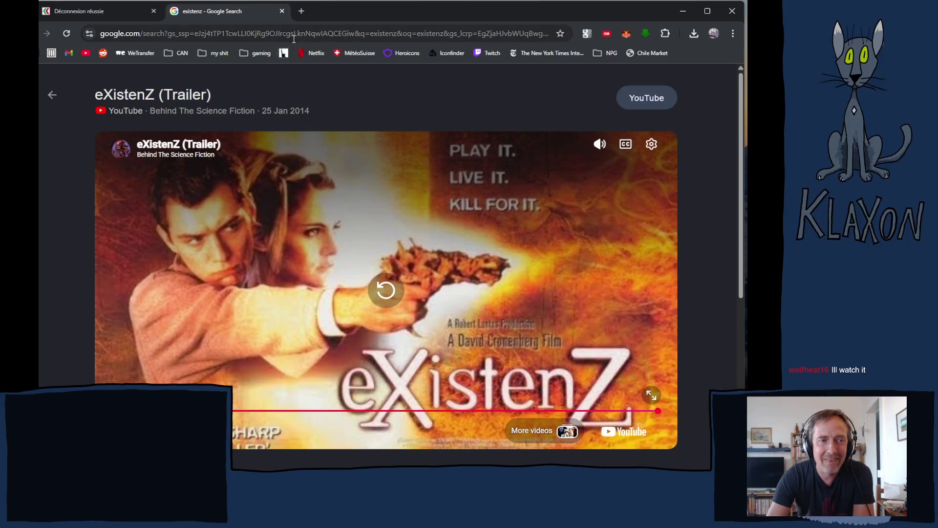
Close the existenz search tab and the BCN-Netbanking logout tab
click(282, 12)
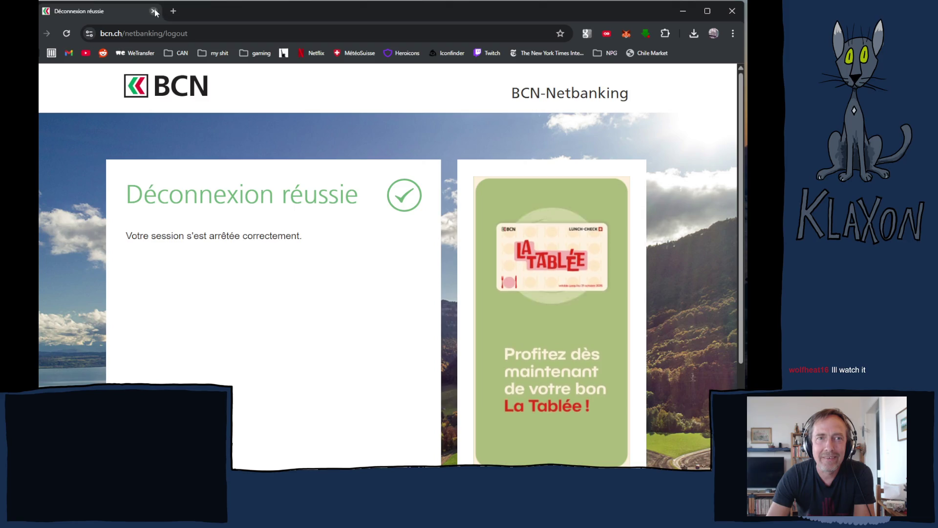
click(154, 11)
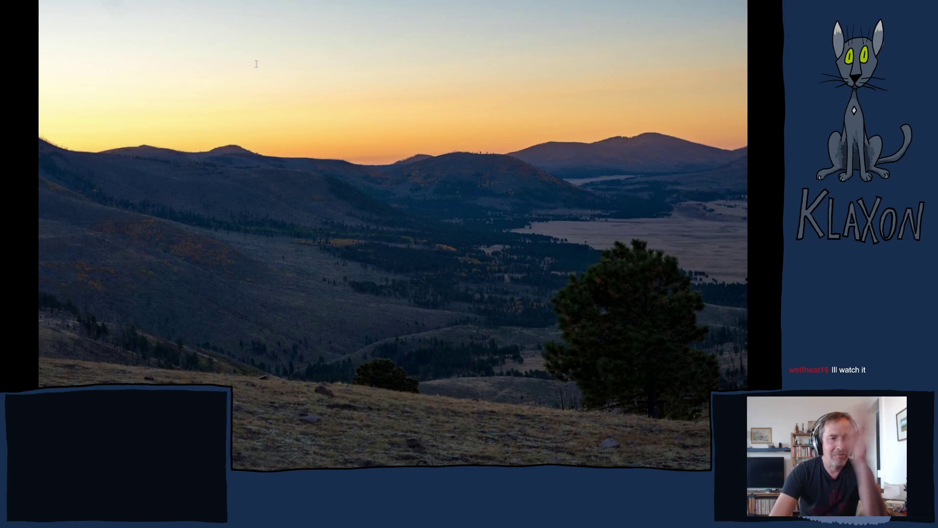